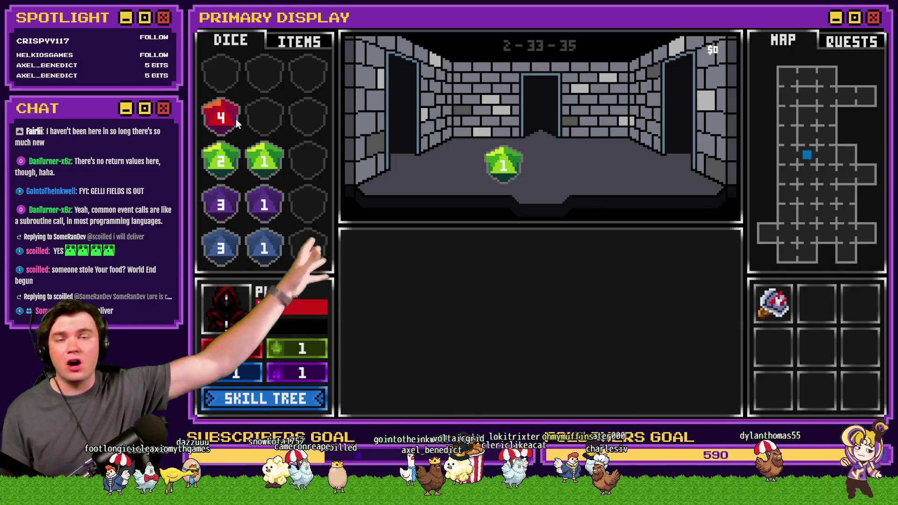
- In the playtest, open the Level Up skill tree and show the Luck skill Merge Magic's description
left_click(265, 398)
mouse_move(753, 201)
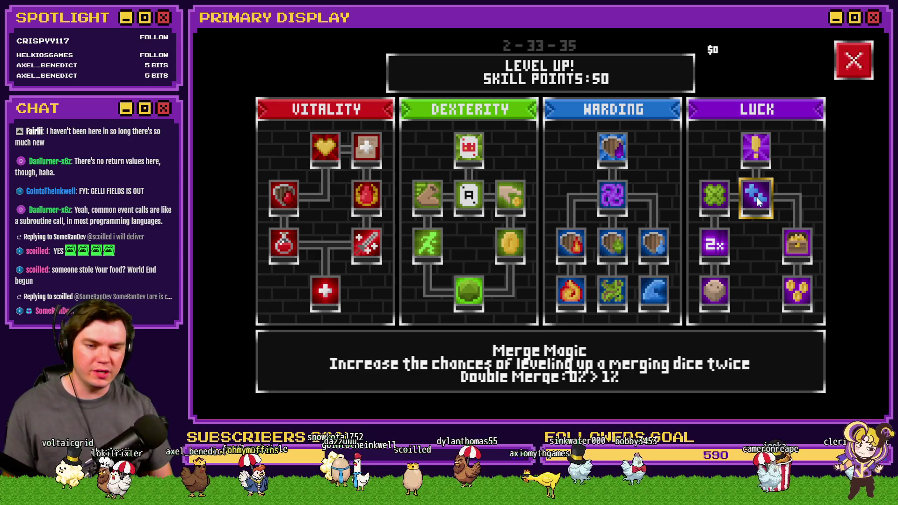
- Close the playtest window to get back to TheTomb map in the editor
left_click(878, 29)
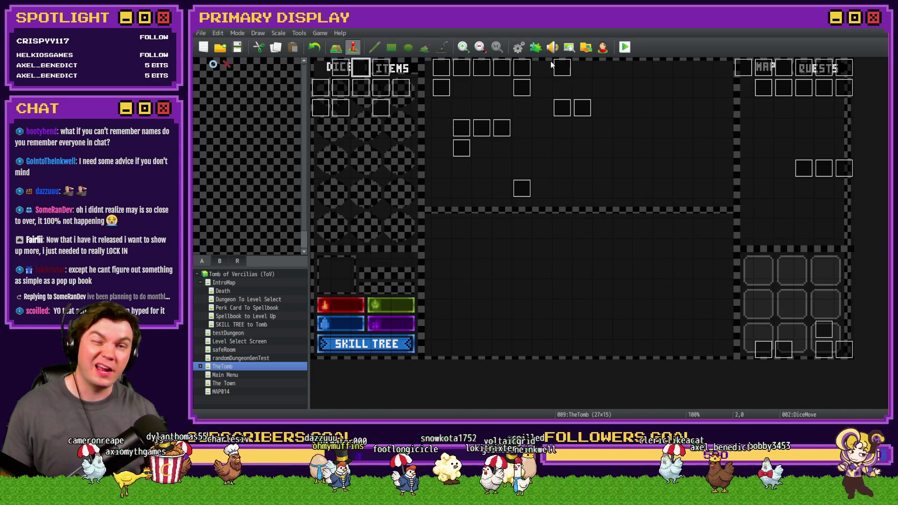
- Show common event 0009 Spawn Monsters/Items/Traps in the Database
left_click(519, 48)
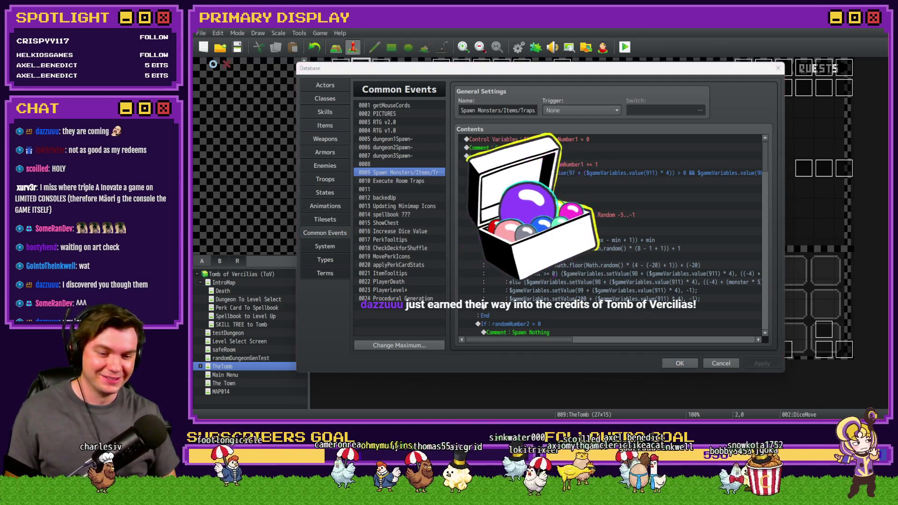
key("alt+Tab")
- Close the open card and open the Channel Point Credit Names card on the board
left_click(740, 98)
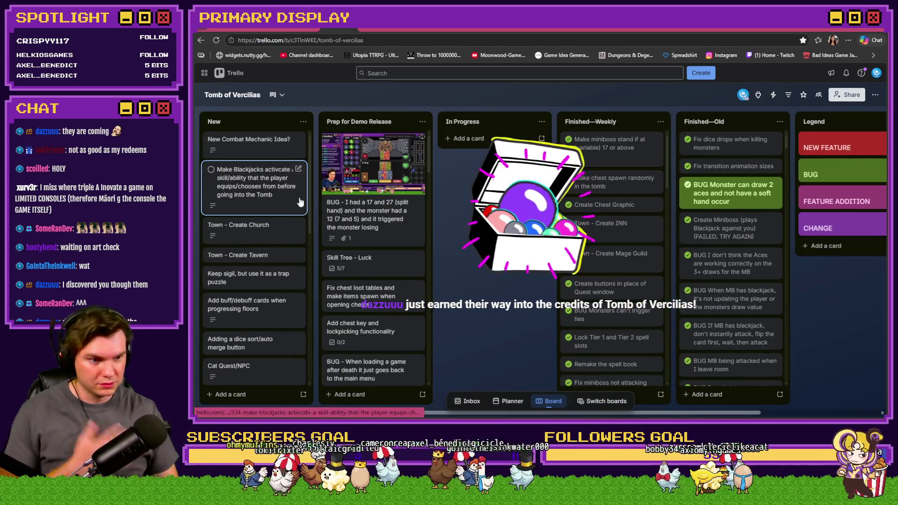
scroll(293, 210, "down", 5)
left_click(276, 255)
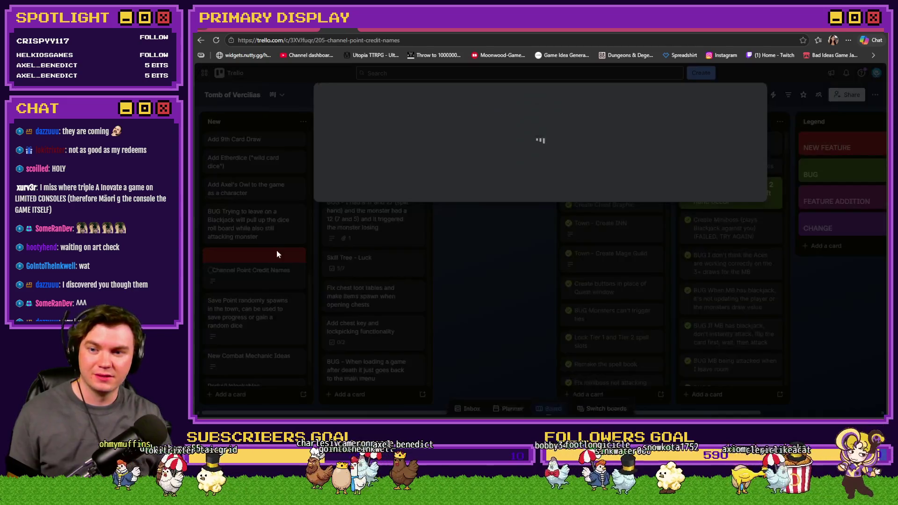
- Search the card for the viewer's name and start editing its description
scroll(410, 220, "down", 2)
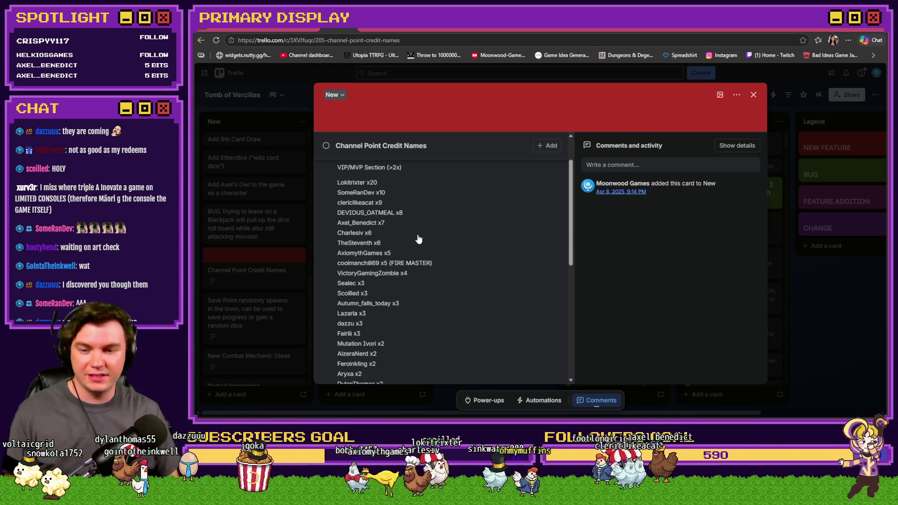
scroll(422, 243, "down", 3)
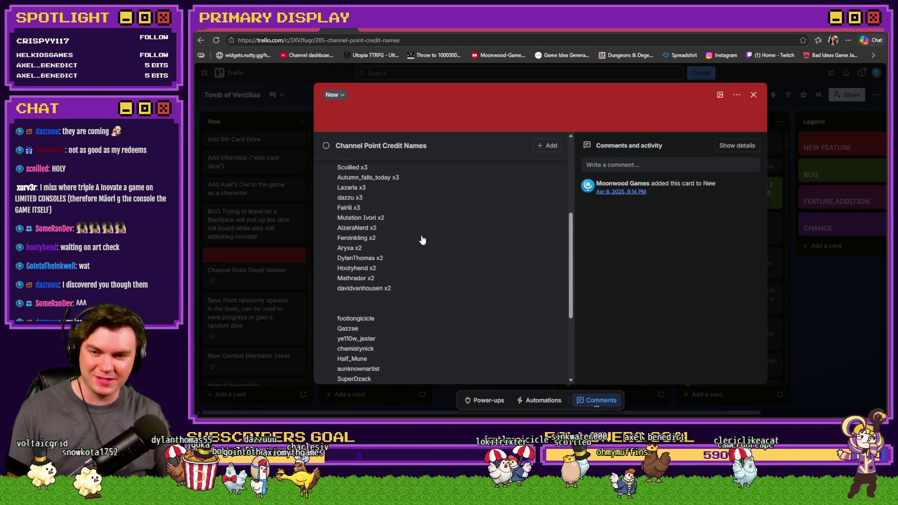
key("ctrl+f")
type("daz")
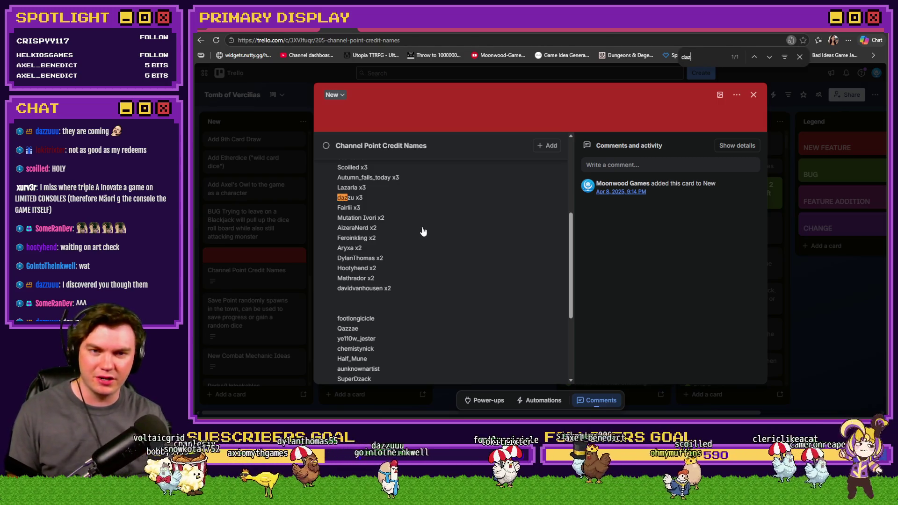
scroll(382, 239, "up", 1)
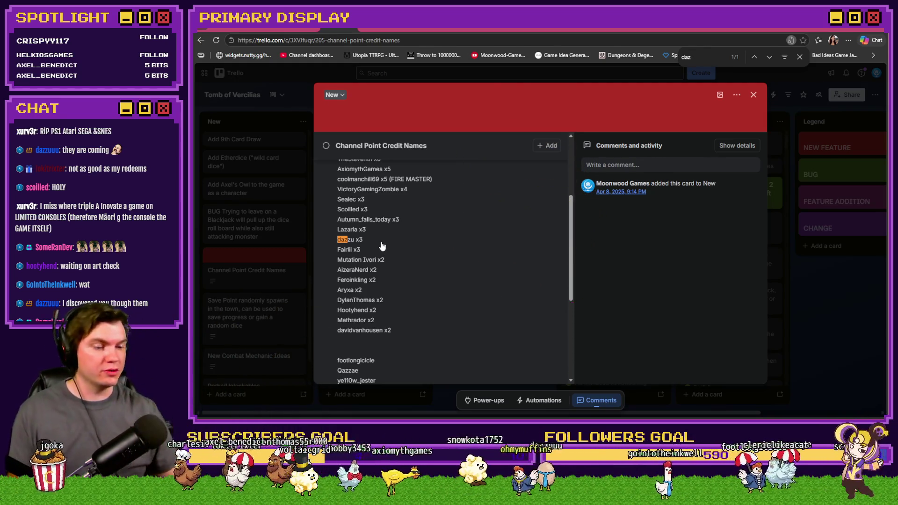
left_click(357, 242)
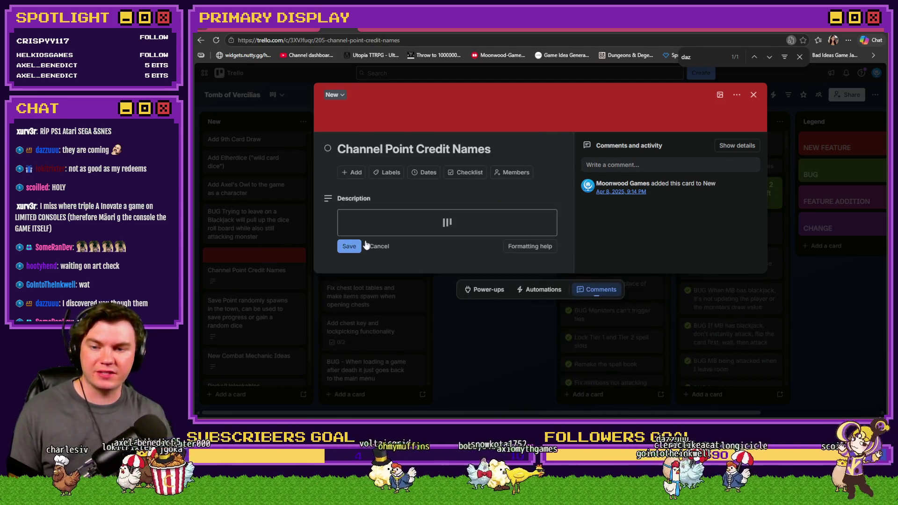
- Move the viewer's x8 entry up to sit below the x9 entry
scroll(389, 253, "down", 3)
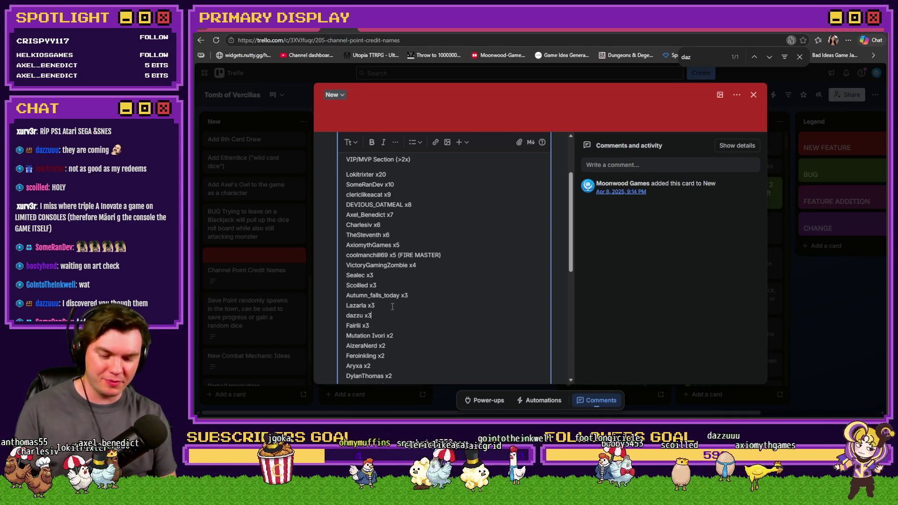
key("shift+Home")
key("BackSpace")
key("BackSpace")
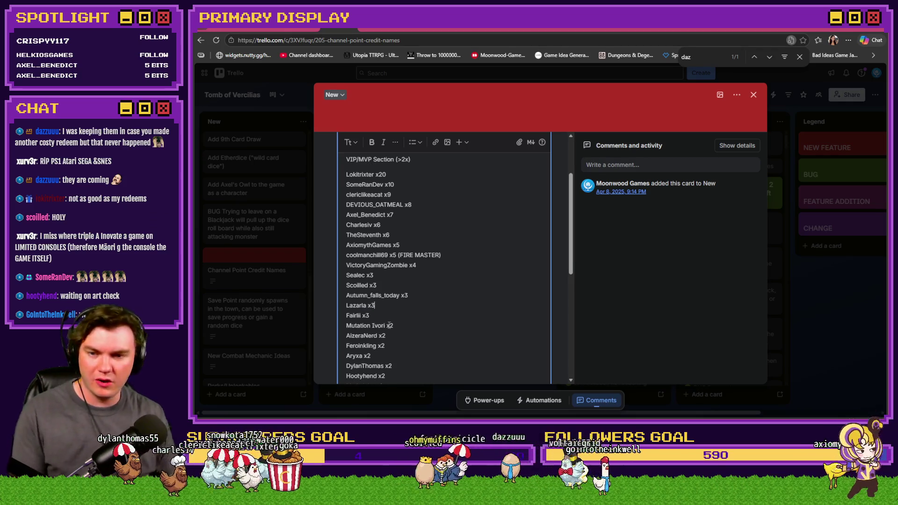
left_click(399, 193)
key("Return")
type("dazzu x8")
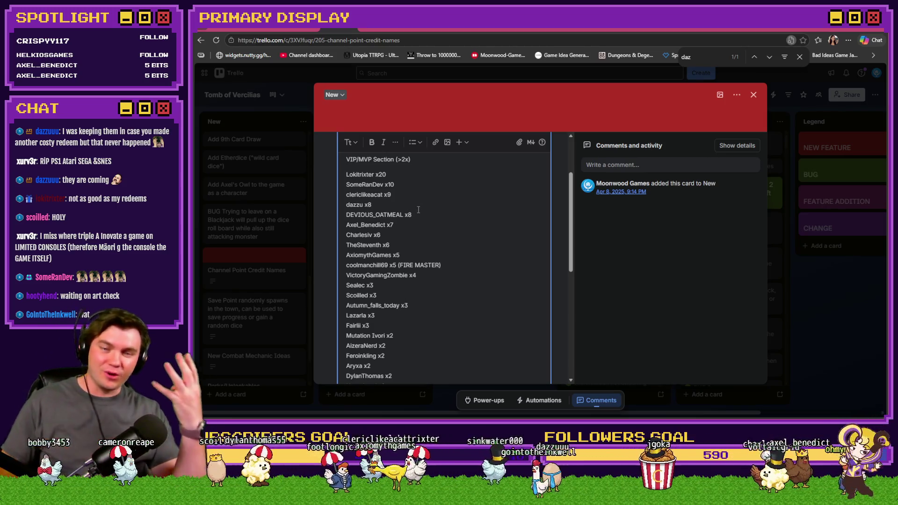
scroll(418, 210, "up", 1)
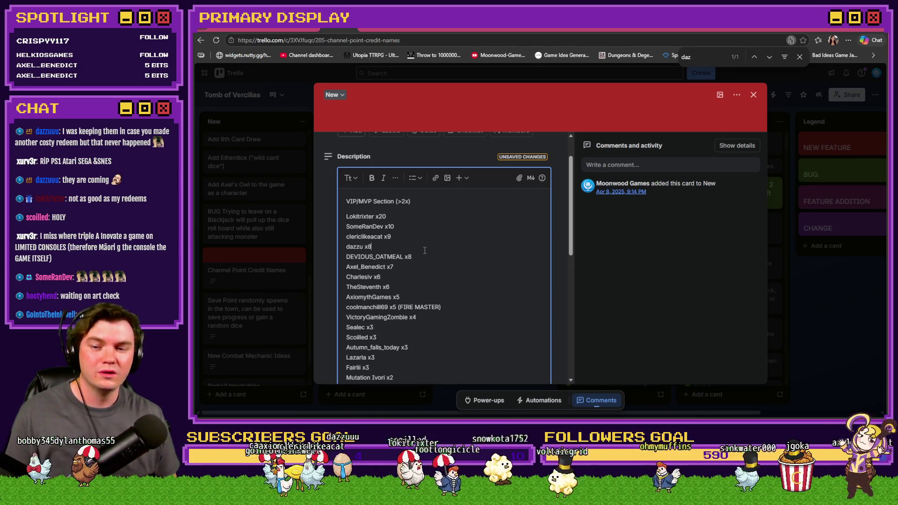
scroll(424, 250, "down", 1)
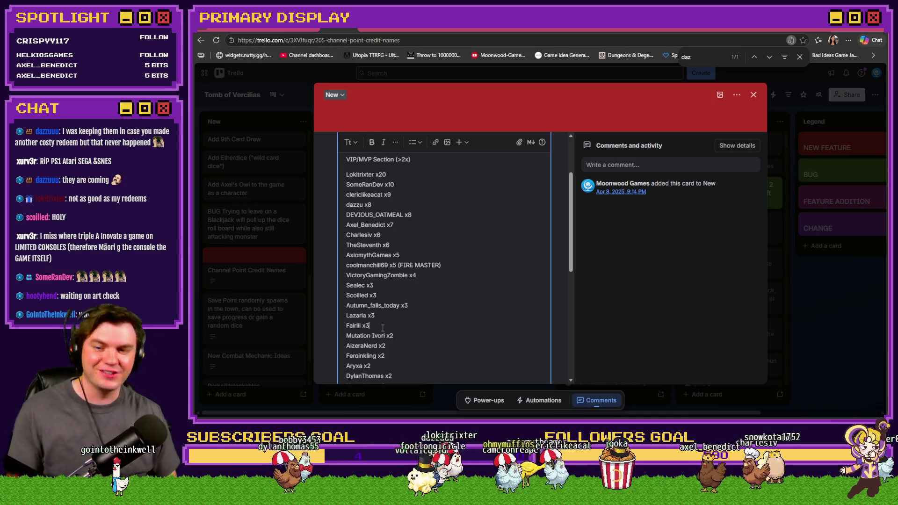
- Move the x4 entry below the x5 entry, remove the blank line, and save the description
left_click_drag(383, 327, 349, 327)
key("BackSpace")
key("BackSpace")
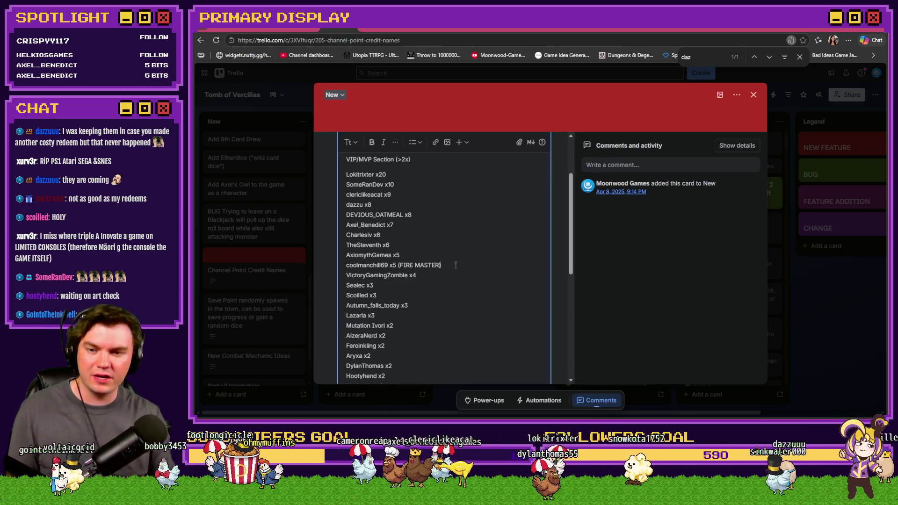
key("ctrl+v")
key("Home")
key("BackSpace")
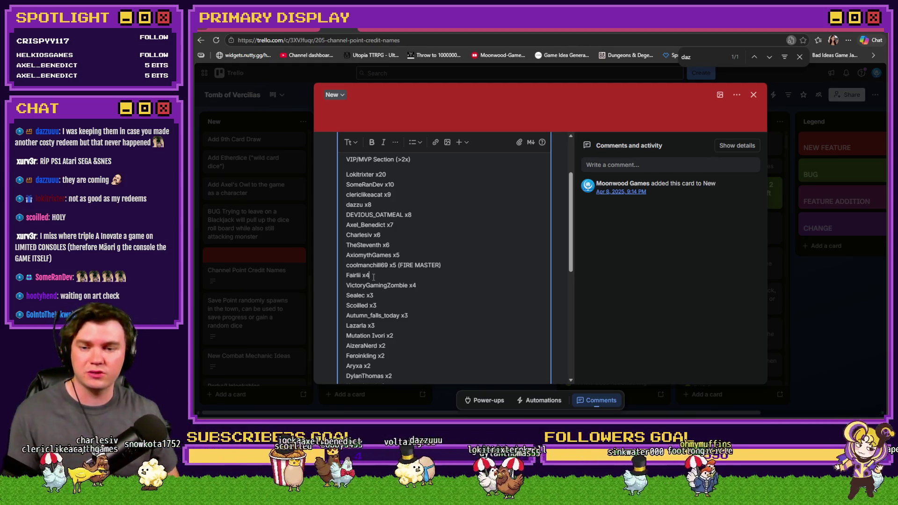
scroll(374, 277, "down", 10)
left_click(347, 357)
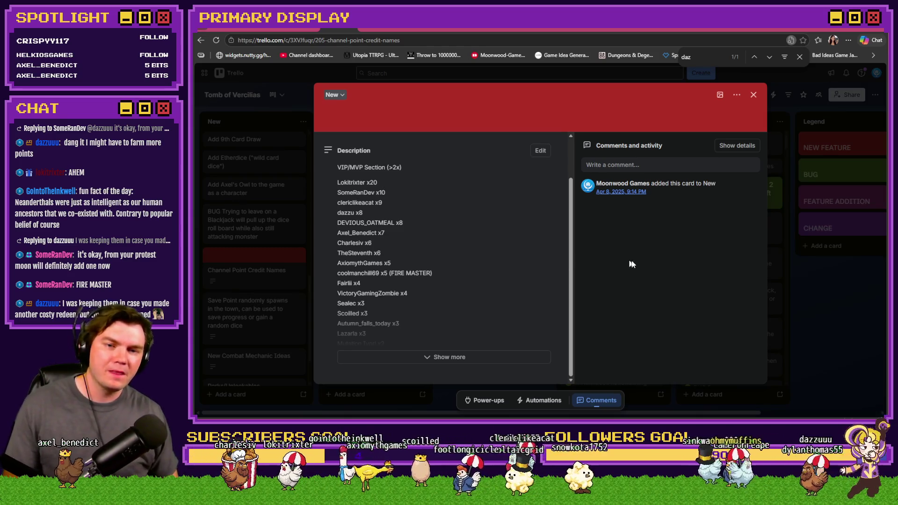
- Close the Channel Point Credit Names card to return to the Tomb of Vercilias board
left_click(753, 95)
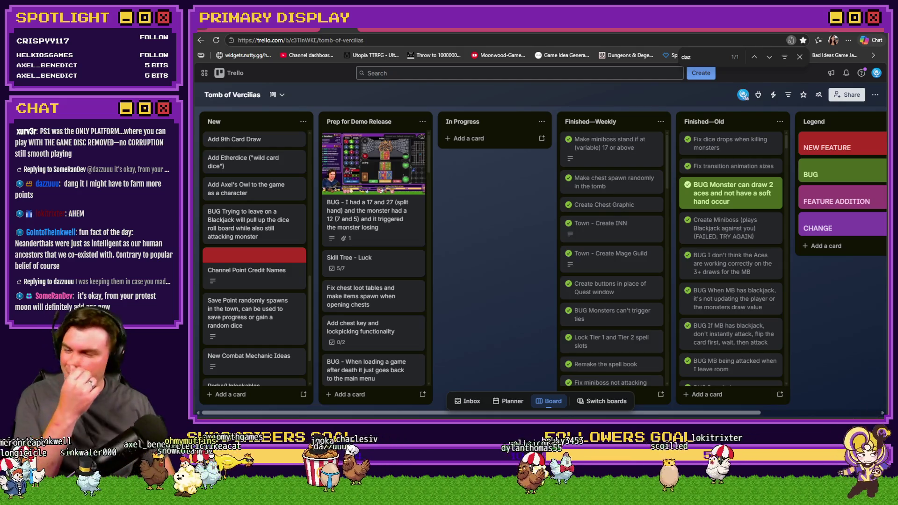
left_click(246, 270)
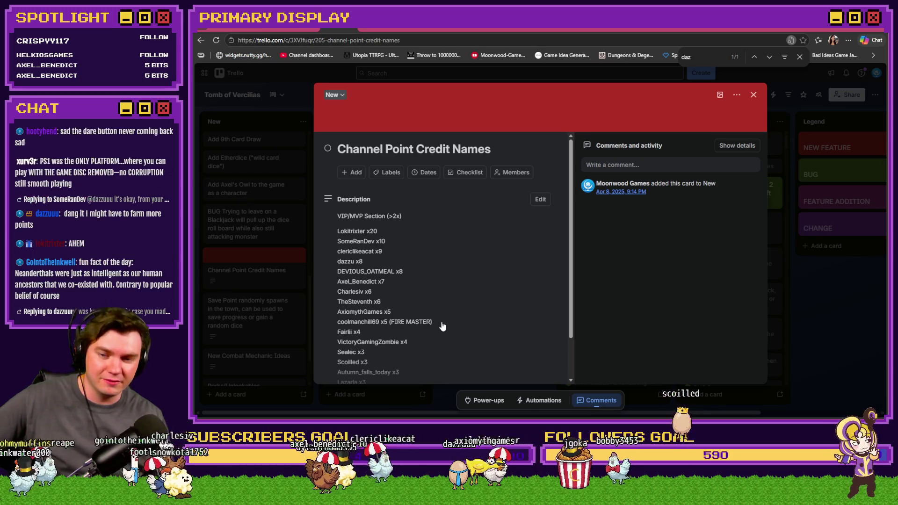
left_click(804, 318)
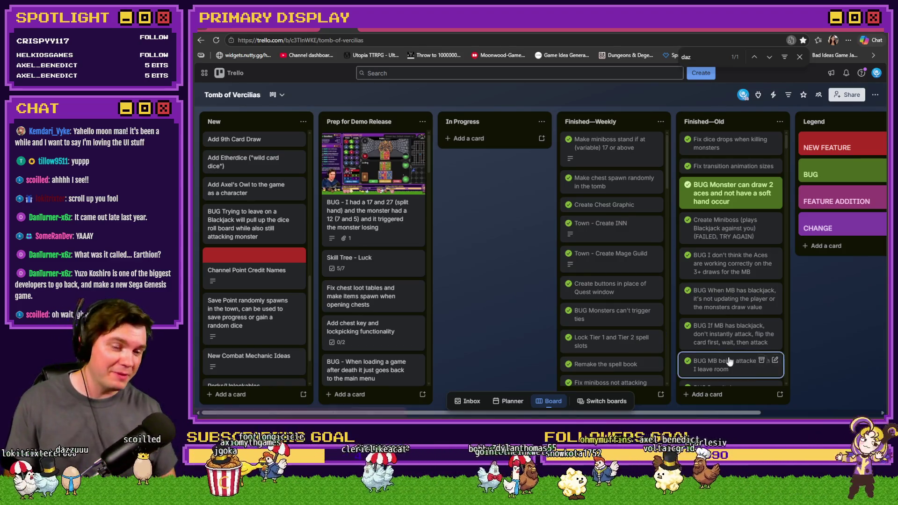
key("alt+Tab")
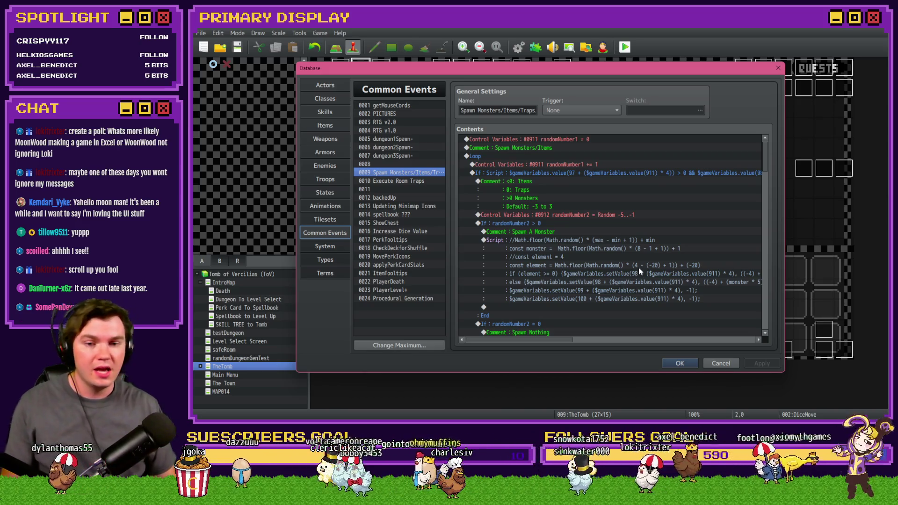
- Review the Increase Dice Value common event's dicePickedUp line, then close the Database
left_click(400, 234)
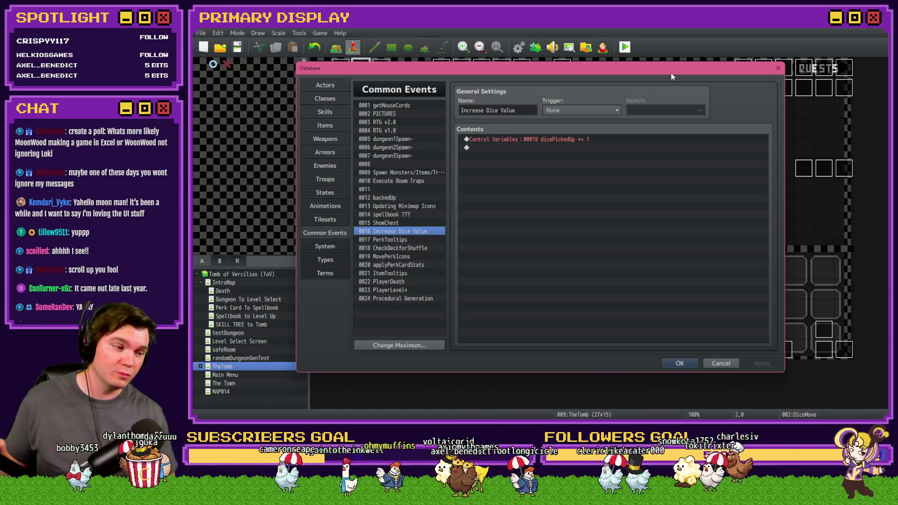
left_click(625, 140)
left_click(680, 363)
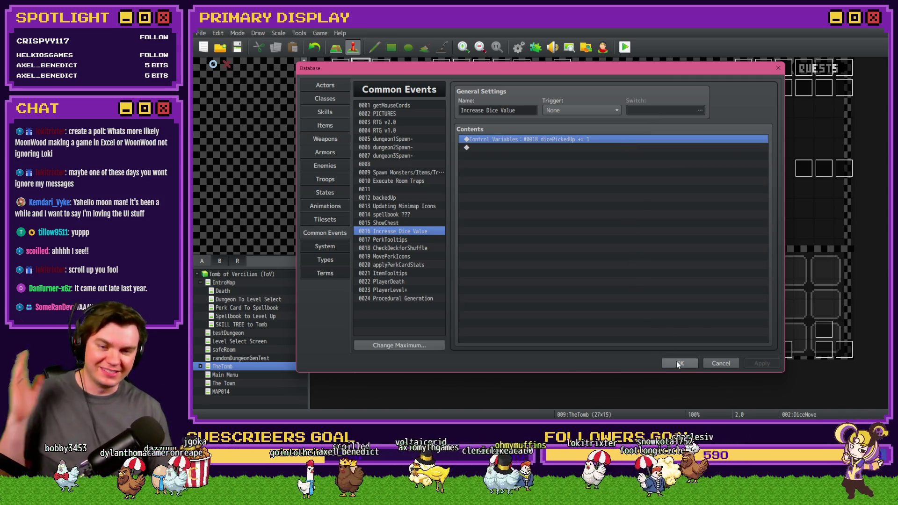
- Copy the Vitality Skill 3 dodge branch from page 5 of the Draw And Attack event
double_click(822, 347)
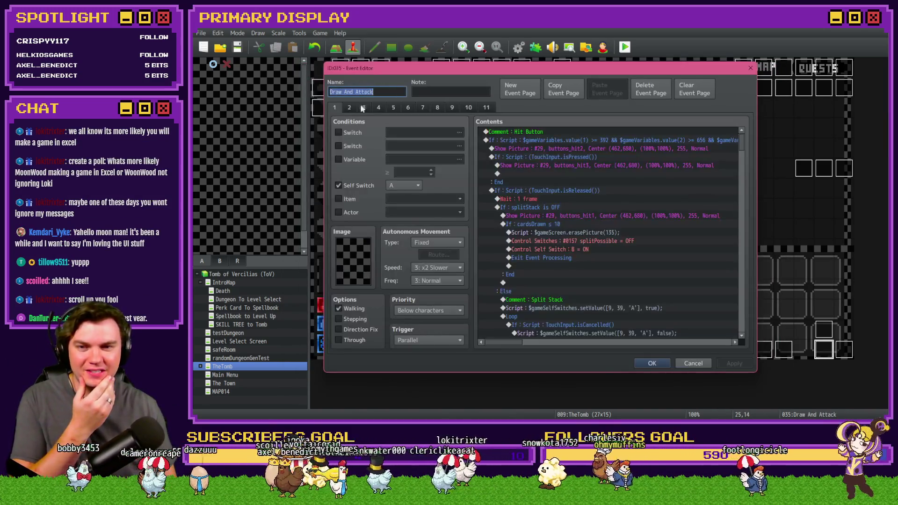
left_click(394, 107)
scroll(608, 268, "down", 10)
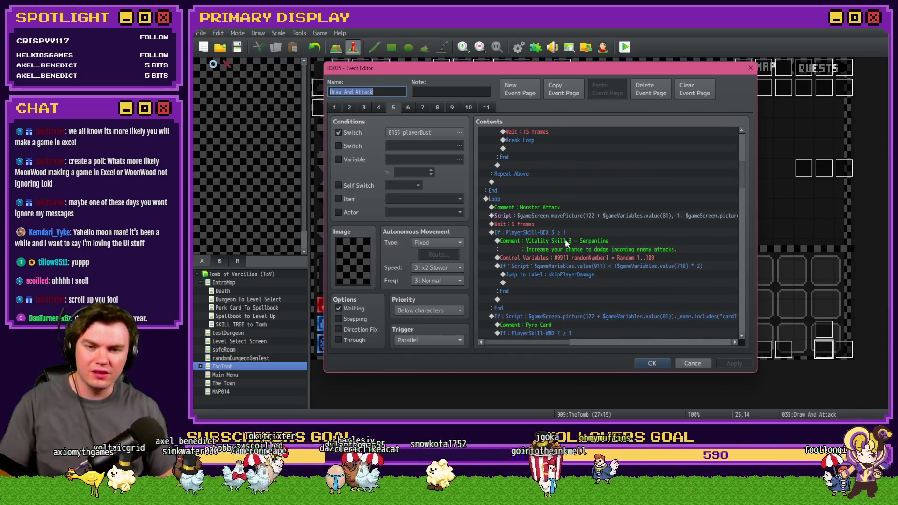
left_click(563, 234)
left_click(652, 363)
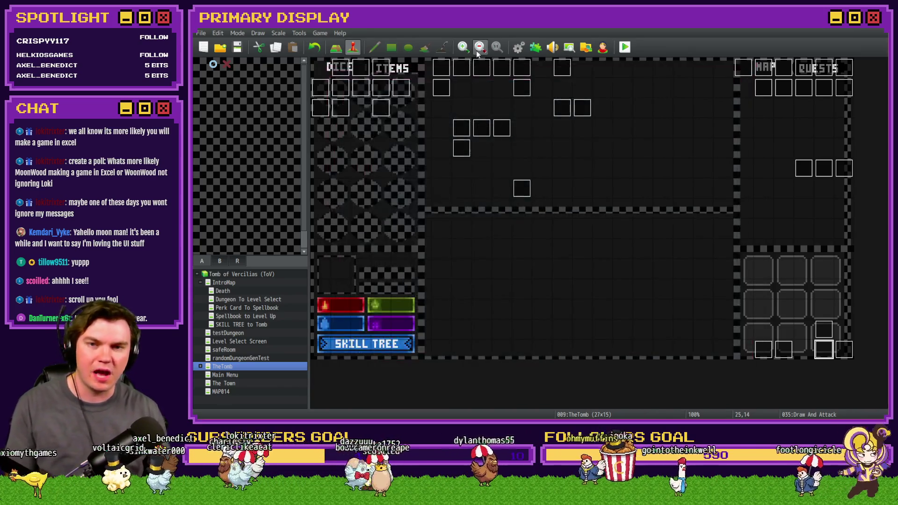
- Paste the dodge branch above the dicePickedUp line and condition it on 0728 PlayerSkill-LCK 6
left_click(518, 47)
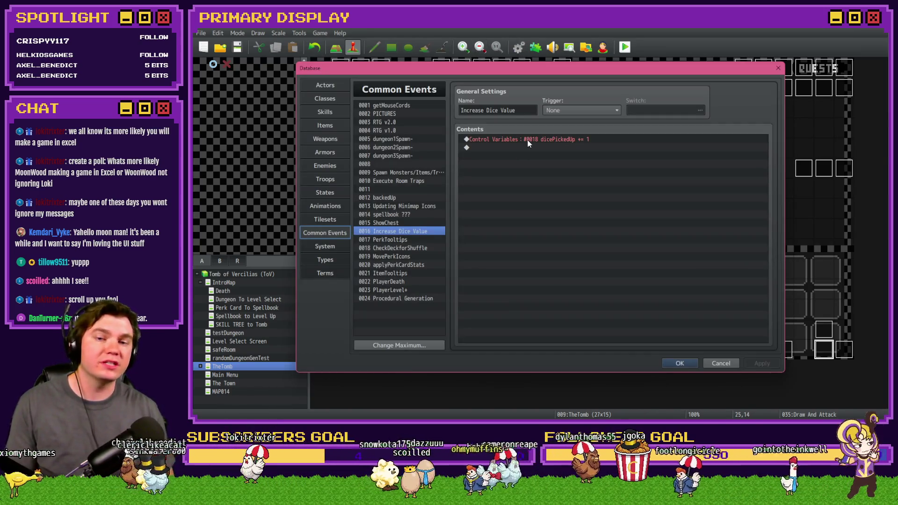
left_click(529, 139)
key("ctrl+v")
double_click(528, 142)
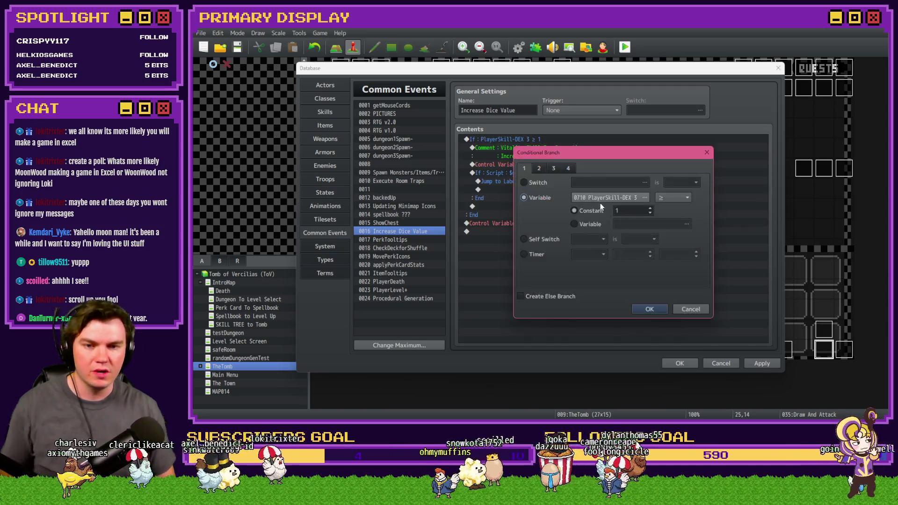
left_click(600, 203)
scroll(588, 259, "down", 7)
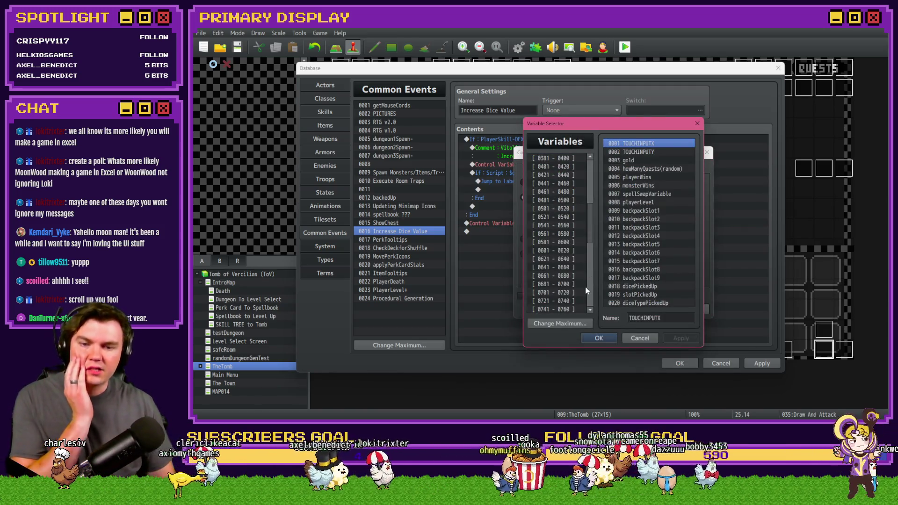
left_click(575, 284)
key("Down")
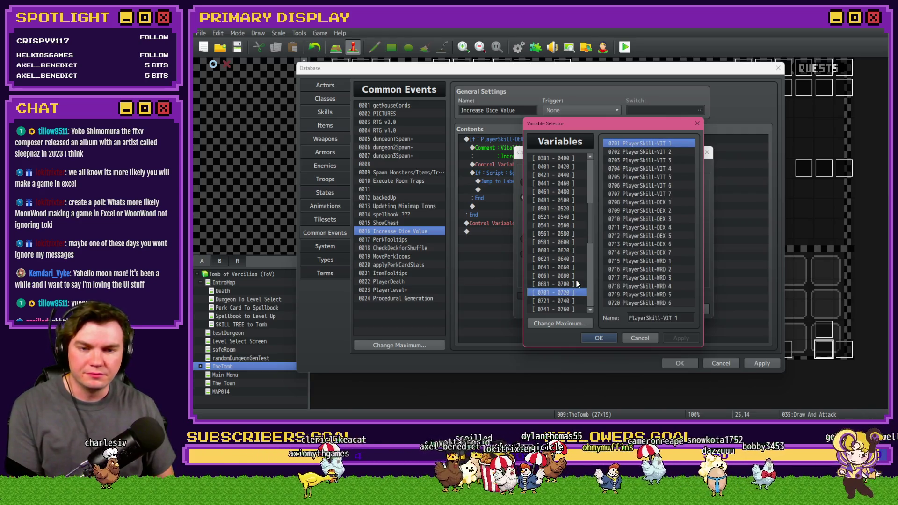
key("Down")
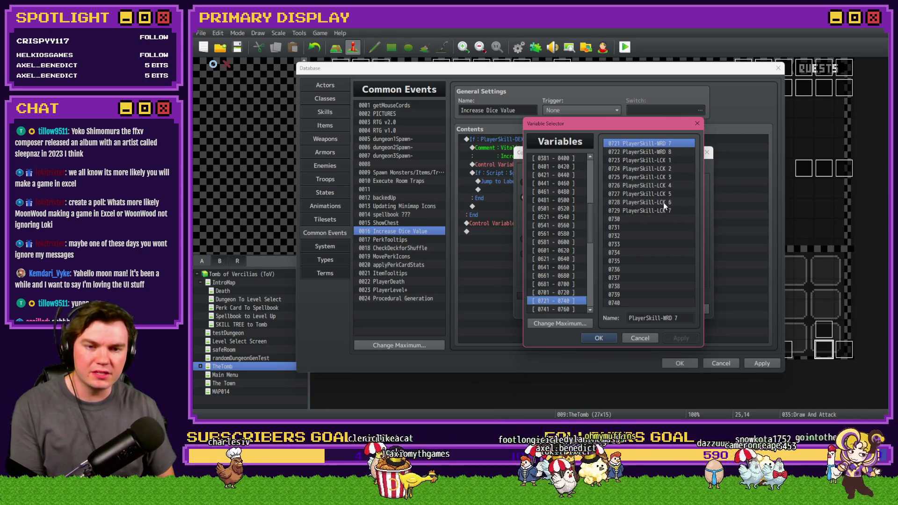
double_click(663, 203)
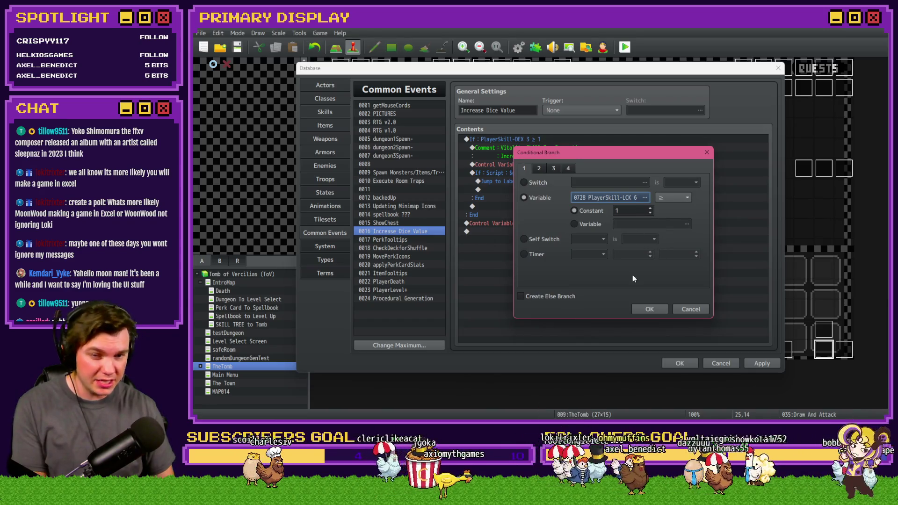
left_click(648, 309)
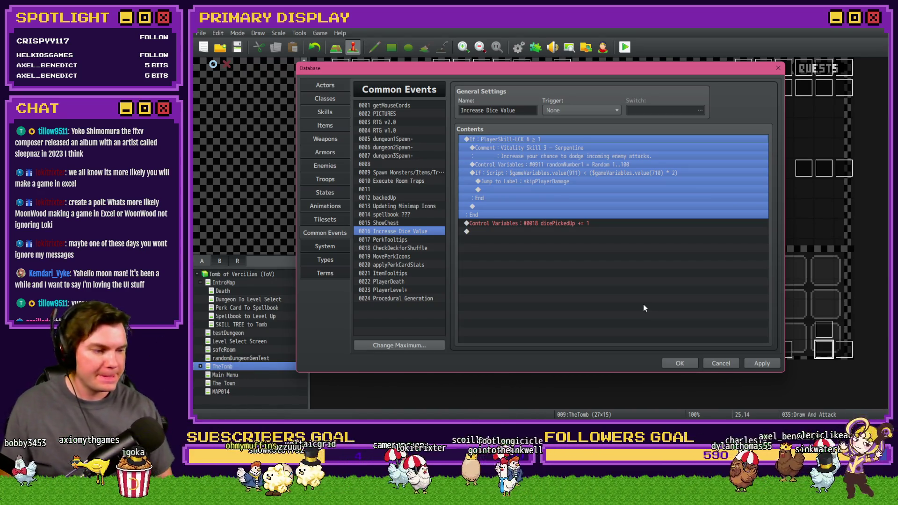
- Select the nested random-chance script check and open the branch's comment for editing
left_click(526, 148)
left_click(527, 173)
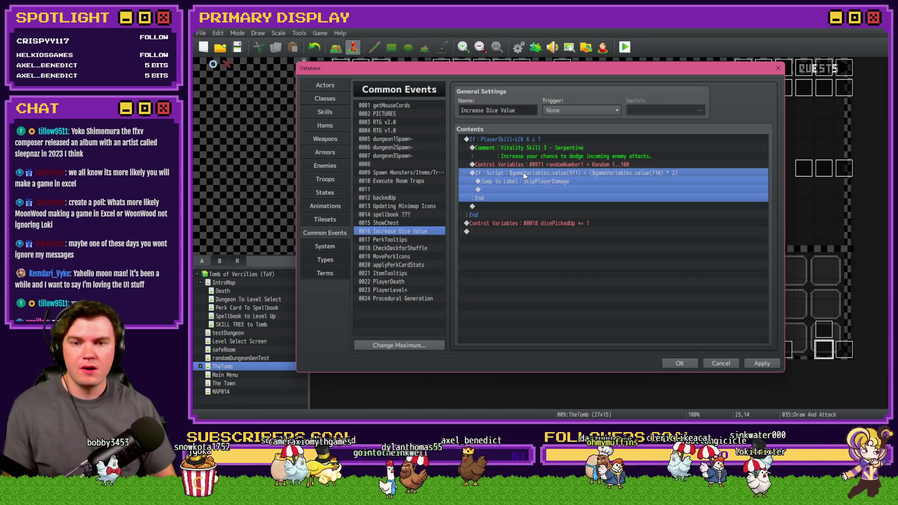
double_click(545, 148)
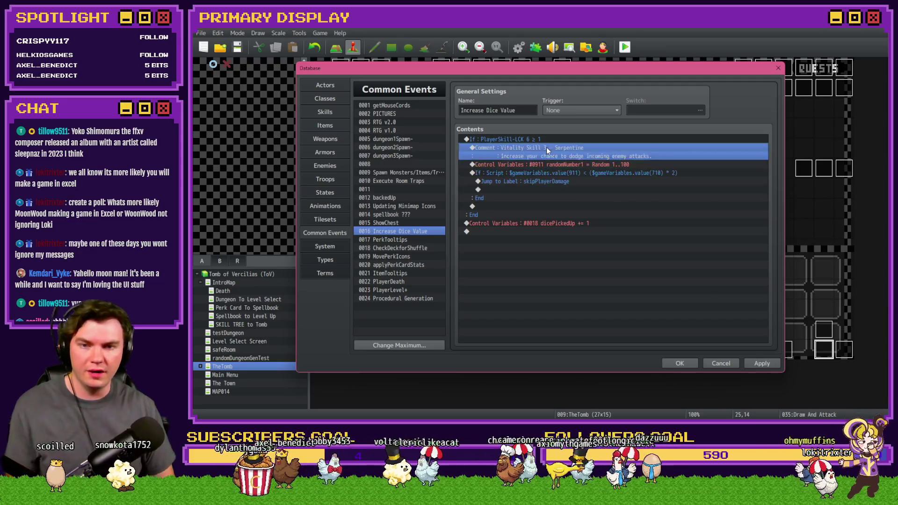
- Replace 'Vitality' with 'Luck6' in the branch comment and close the Database
double_click(543, 209)
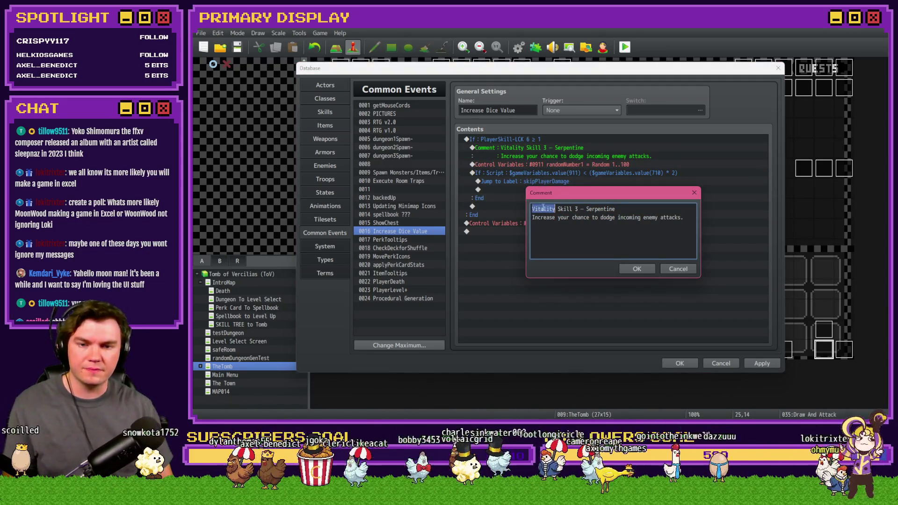
type("Luck")
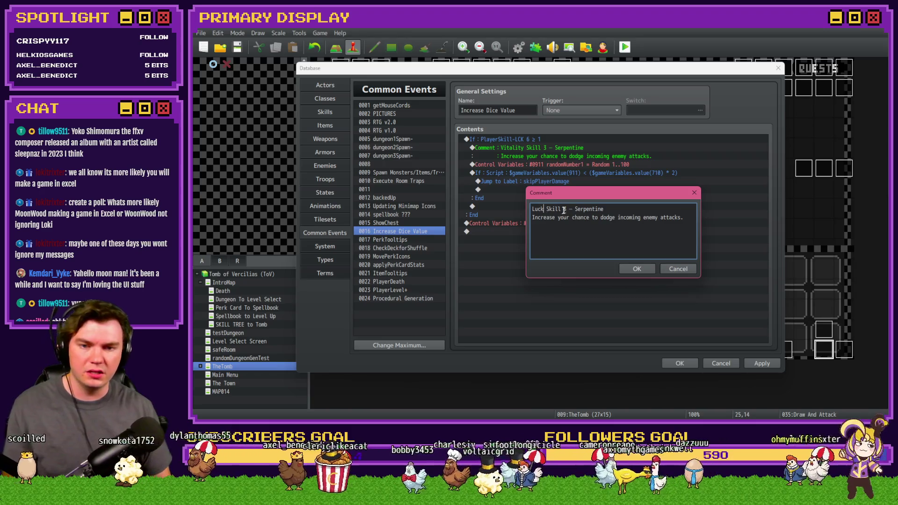
type("6")
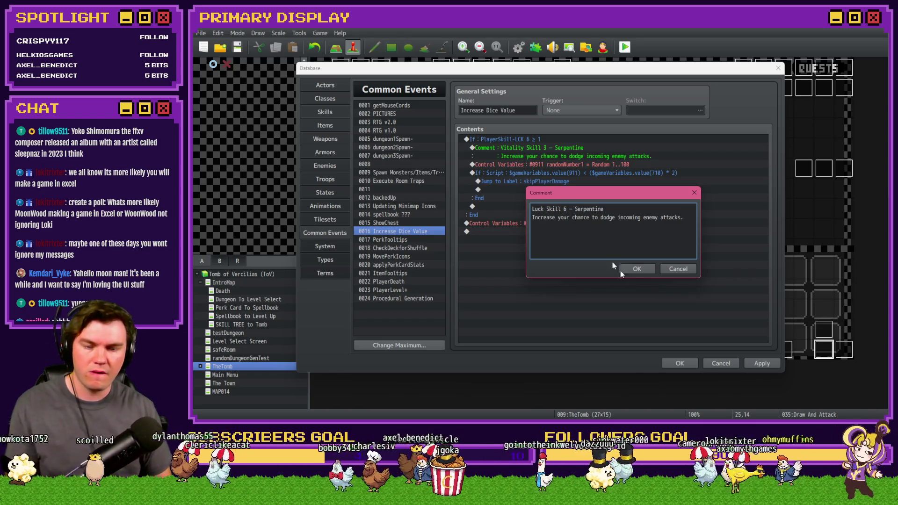
left_click(636, 269)
left_click(680, 363)
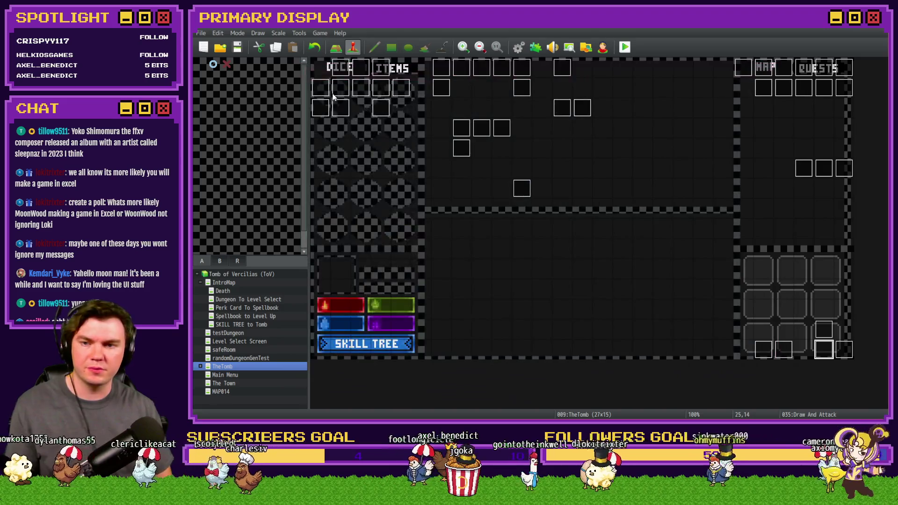
- Look up the Merge Magic description in the menuItems/skillTree event, closing it without changes
double_click(360, 87)
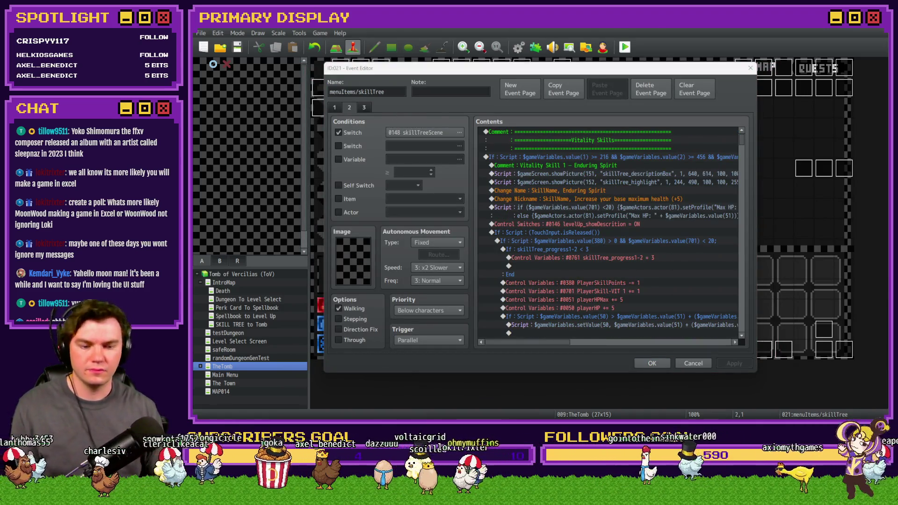
left_click_drag(742, 137, 743, 300)
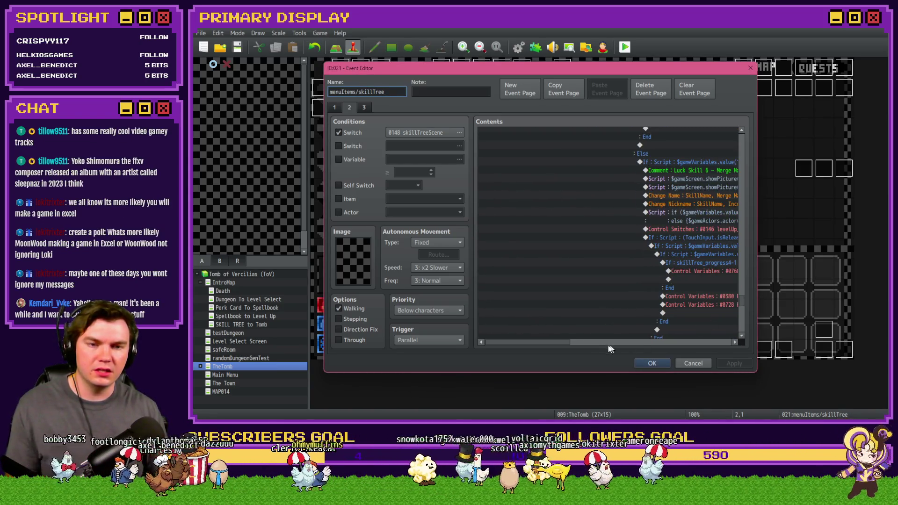
left_click_drag(570, 346, 596, 343)
left_click(629, 171)
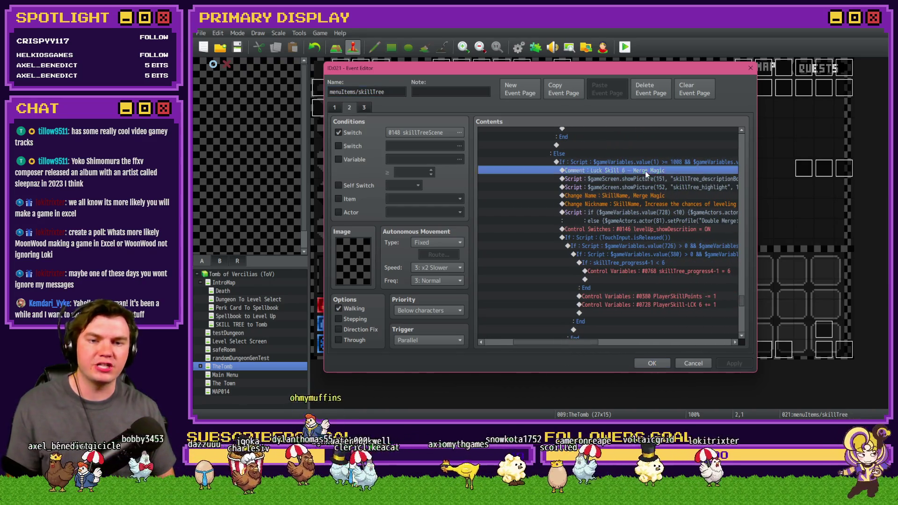
left_click(652, 196)
double_click(652, 208)
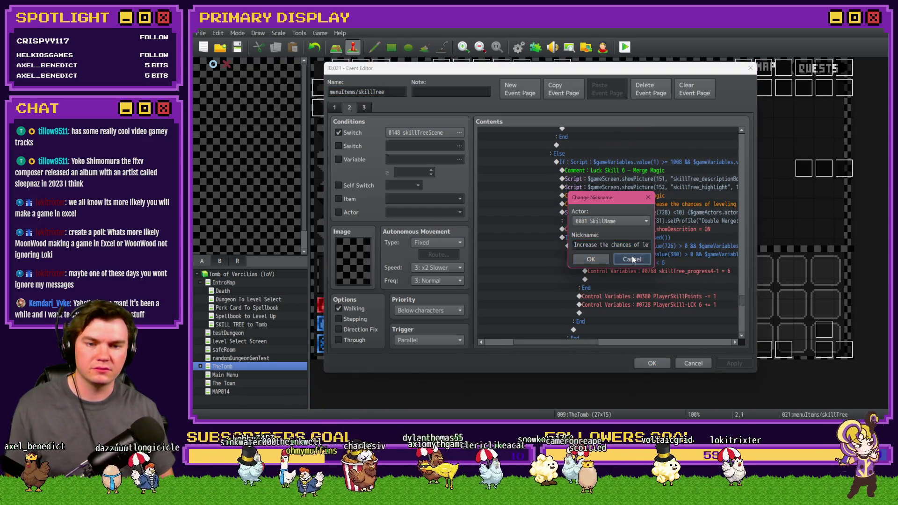
left_click(632, 259)
left_click(693, 366)
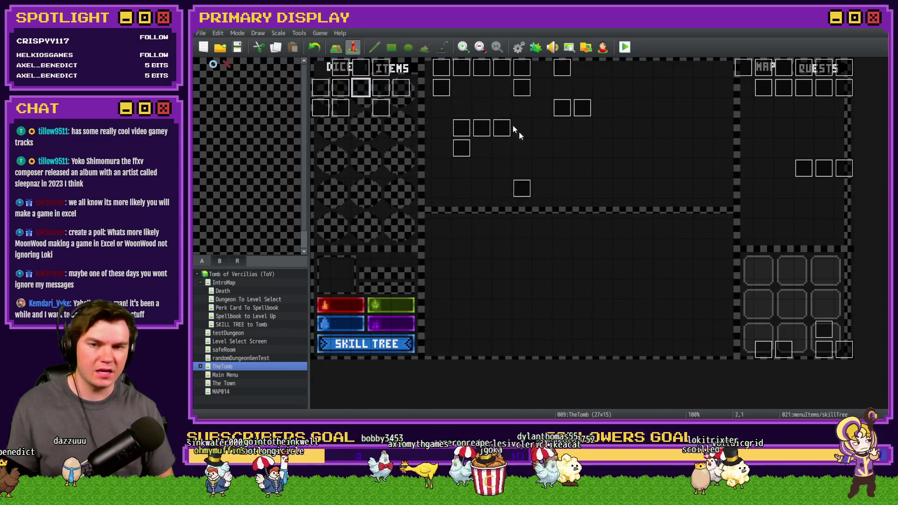
- Retitle the comment 'Merge Magic' and describe it as the chance of leveling a merging dice twice
left_click(523, 49)
double_click(585, 149)
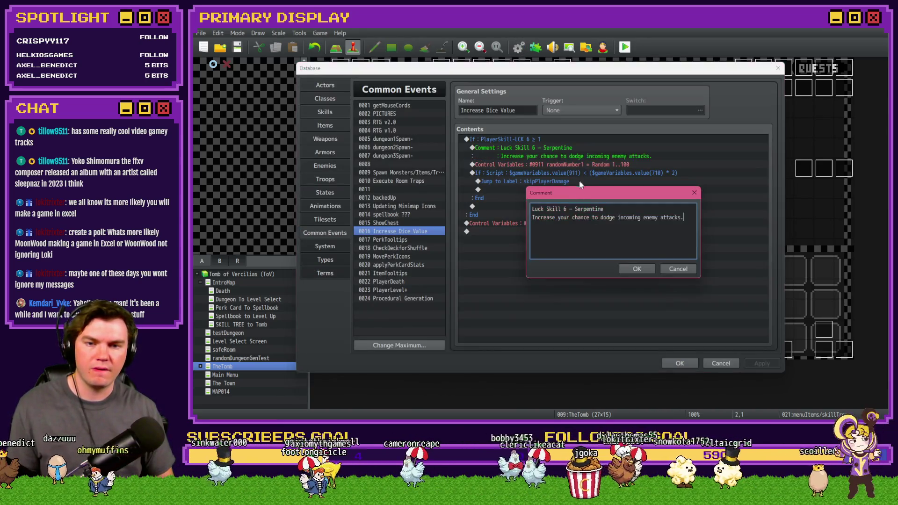
double_click(588, 209)
type("Merg")
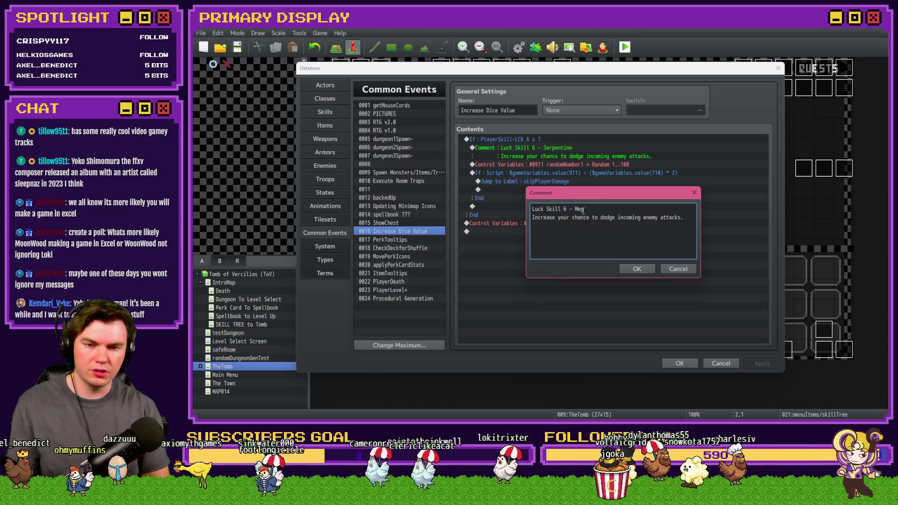
type("e Magic")
key("ctrl+End")
type("the chances of leveling up a merging dice twice")
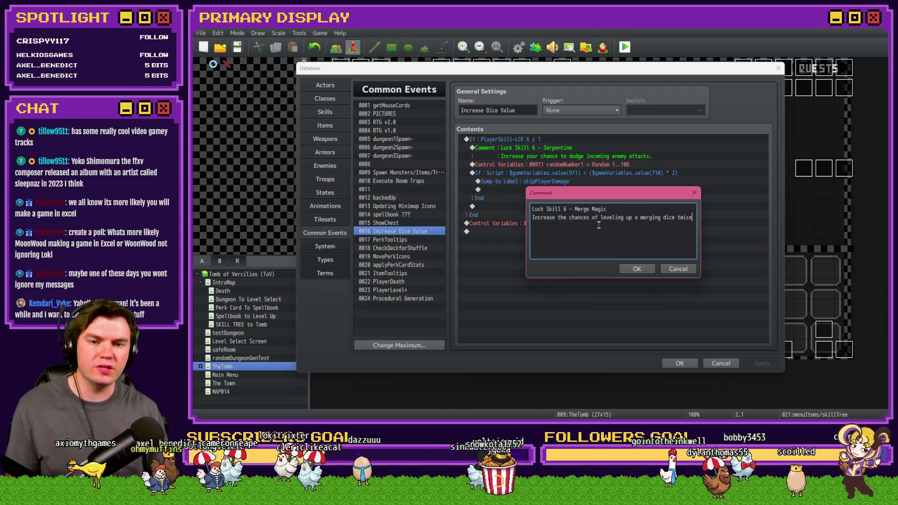
left_click(639, 269)
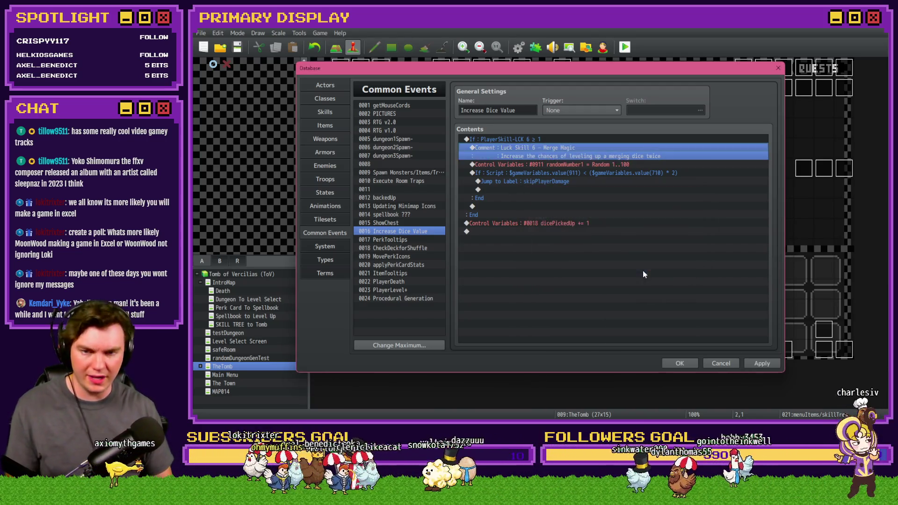
left_click(594, 167)
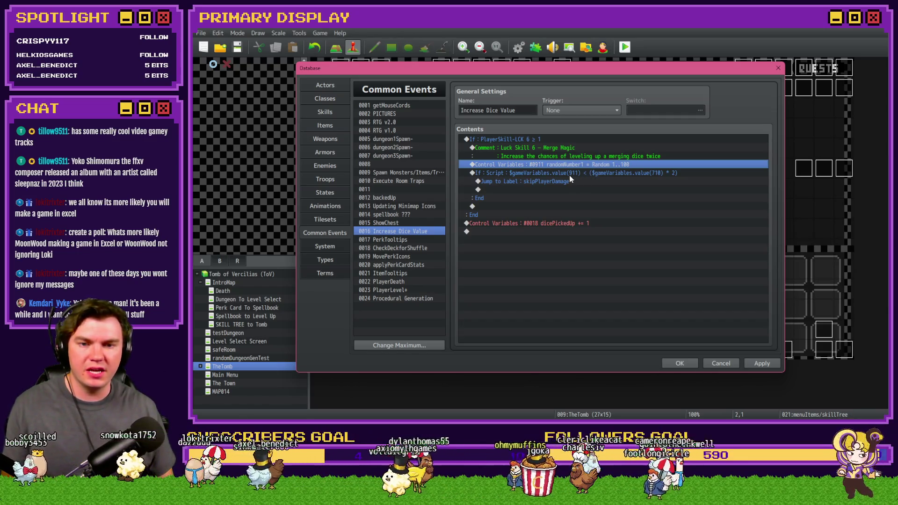
- Edit the nested script condition to use value(728) and drop the '* 2' doubling
double_click(545, 139)
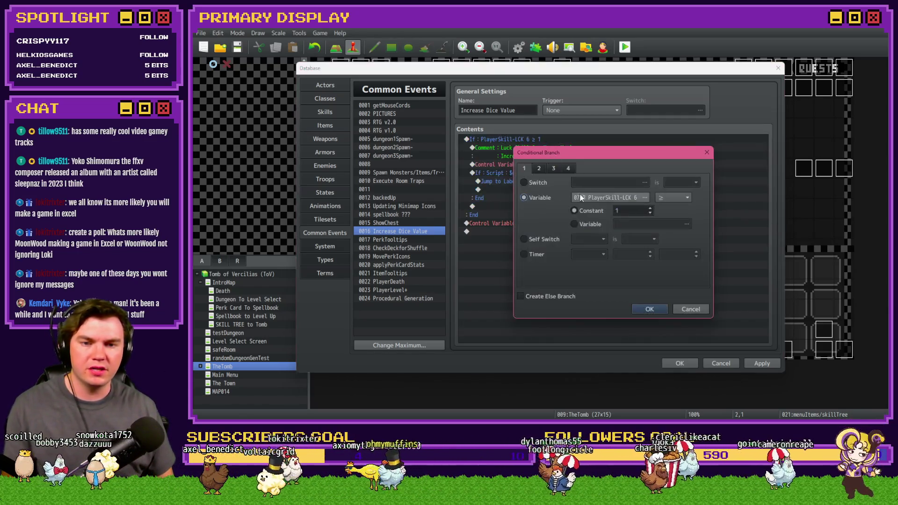
key("Escape")
double_click(607, 176)
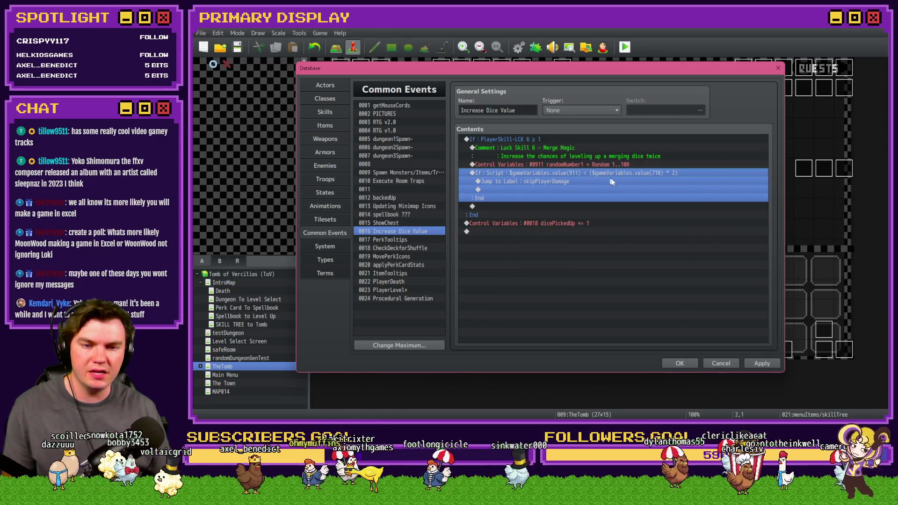
left_click(673, 276)
double_click(672, 275)
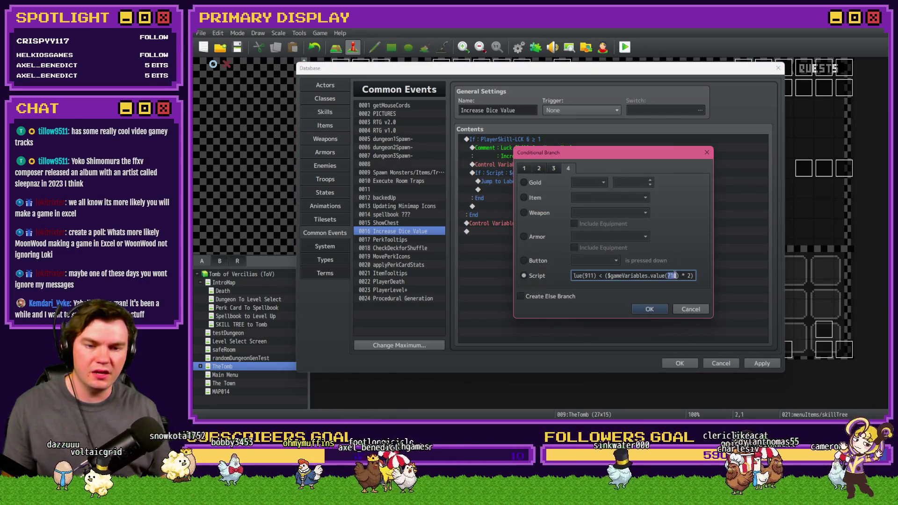
type("128 2)")
left_click_drag(668, 275, 724, 279)
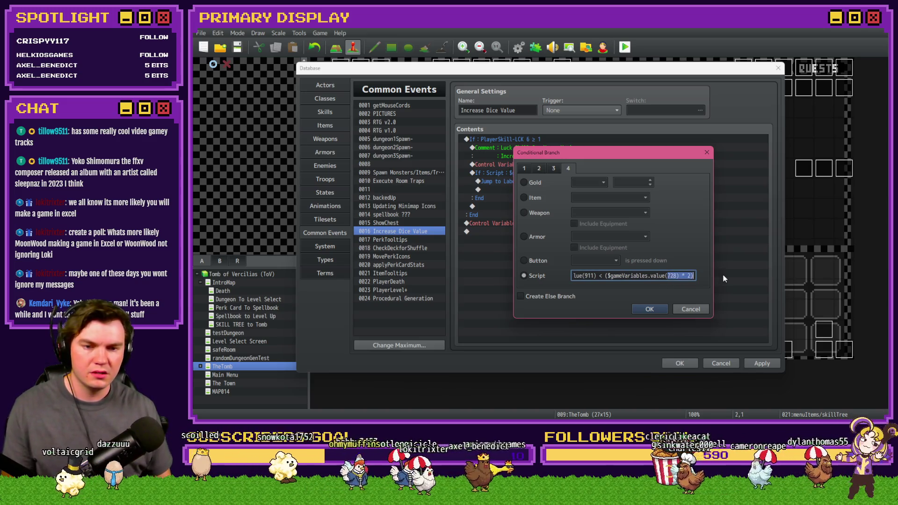
key("Left")
key("BackSpace")
key("BackSpace")
key("BackSpace")
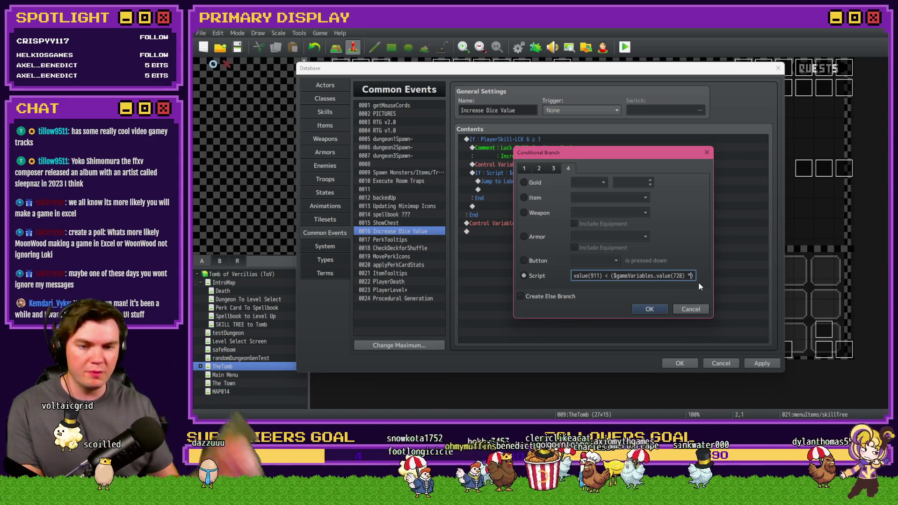
left_click(648, 310)
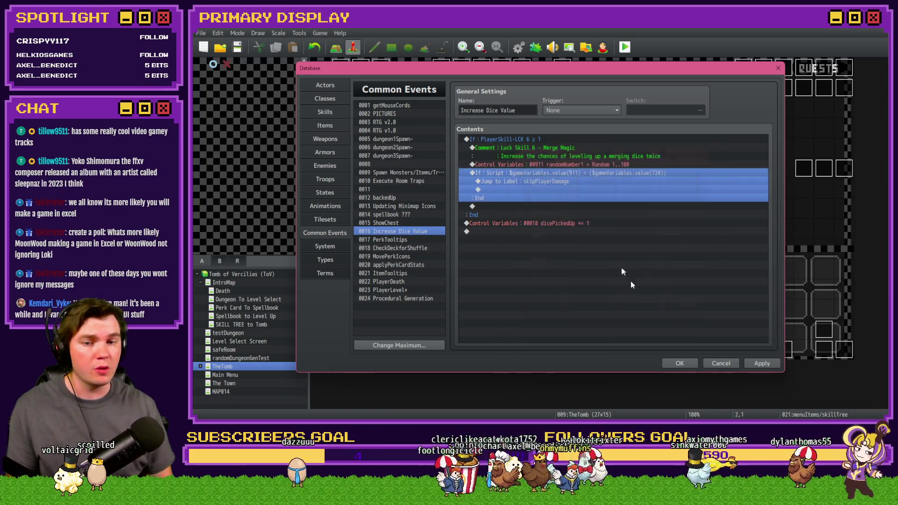
- Replace the Jump to Label skipPlayerDamage line with a copy of dicePickedUp += 1 inside the If branch
left_click(545, 182)
left_click_drag(543, 191, 547, 183)
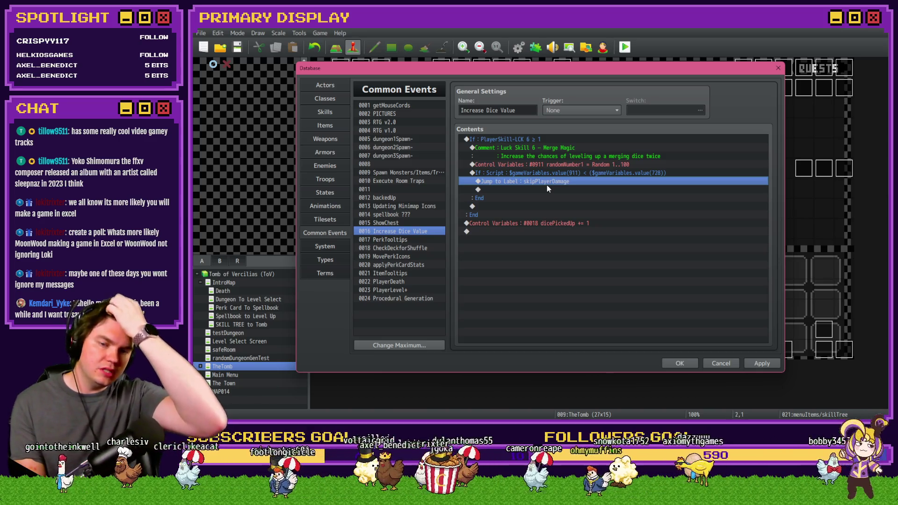
key("Delete")
left_click(541, 213)
key("ctrl+c")
left_click(526, 181)
key("ctrl+v")
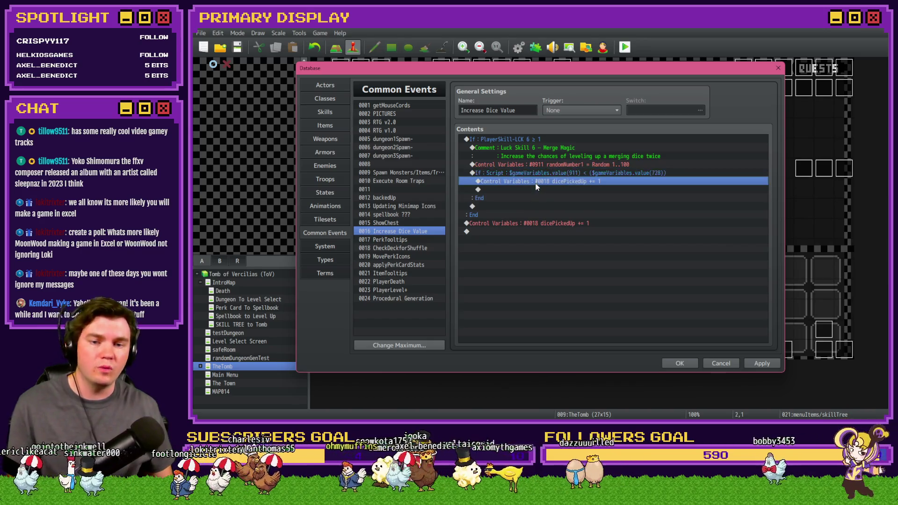
- Apply the common event changes and close the database with OK
left_click(542, 223)
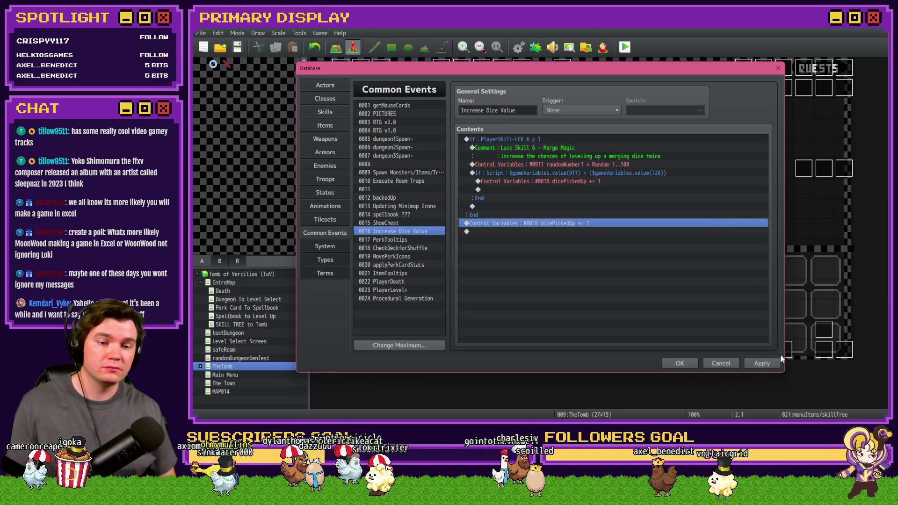
left_click(762, 363)
left_click(680, 363)
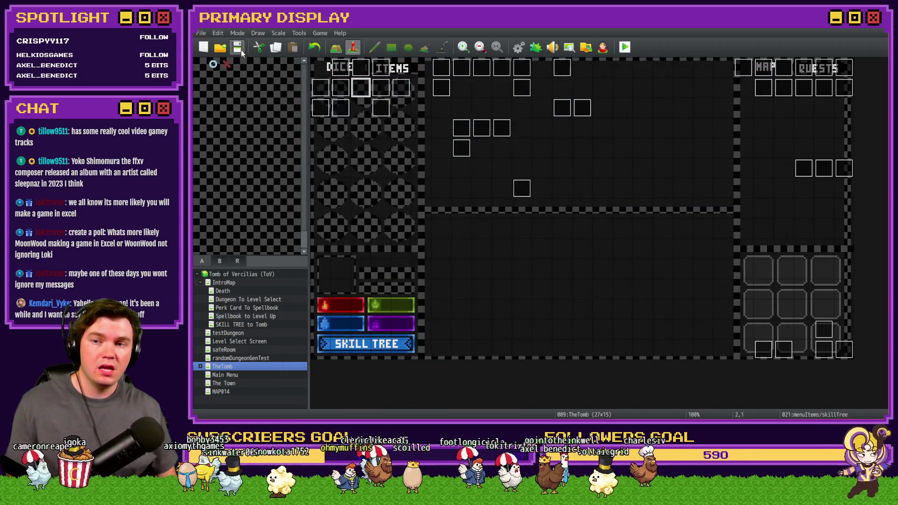
- Start a playtest, pick the scroll perk card, and buy the lower Luck upgrades
left_click(626, 47)
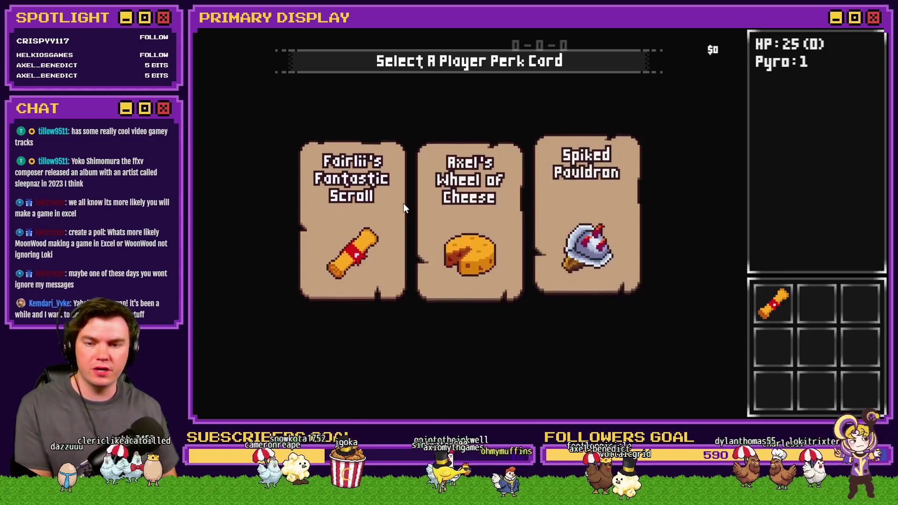
left_click(403, 205)
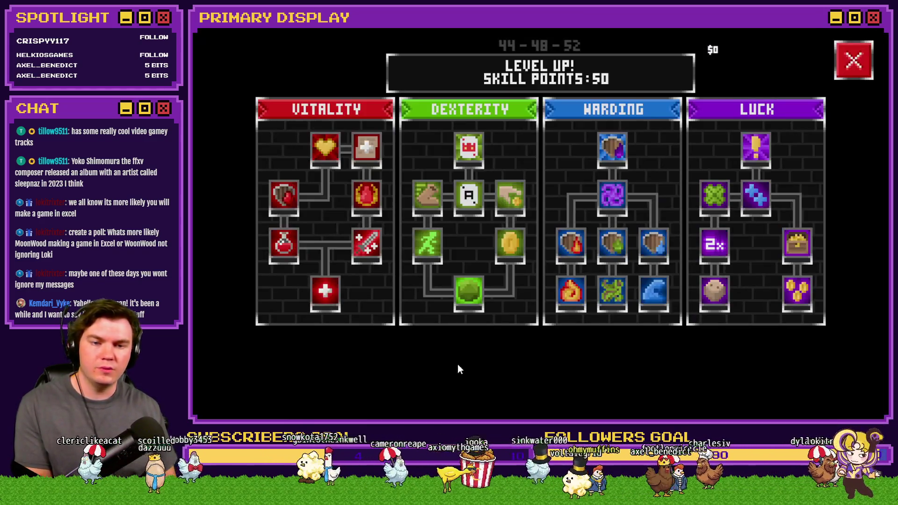
mouse_move(755, 198)
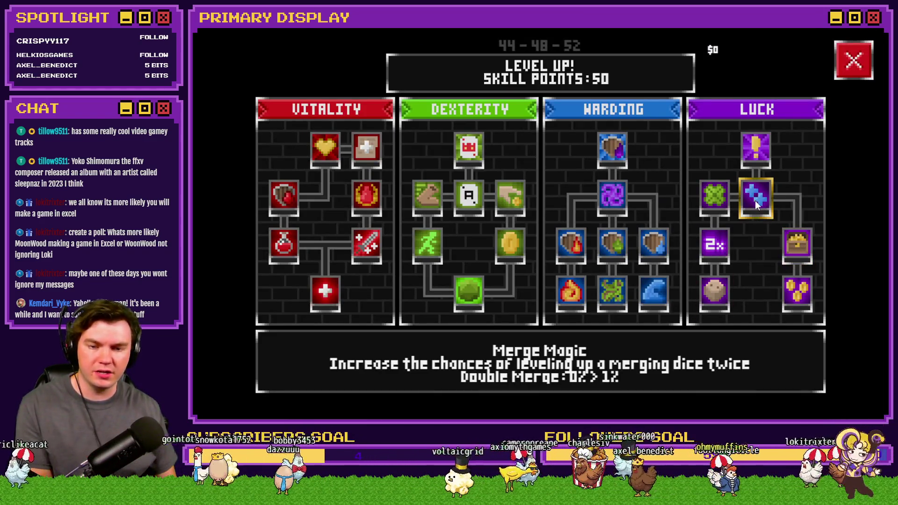
left_click(797, 291)
left_click(715, 292)
- Raise Merge Magic to its maximum 10% double-merge chance and return to the dungeon
left_click(715, 203)
left_click(752, 200)
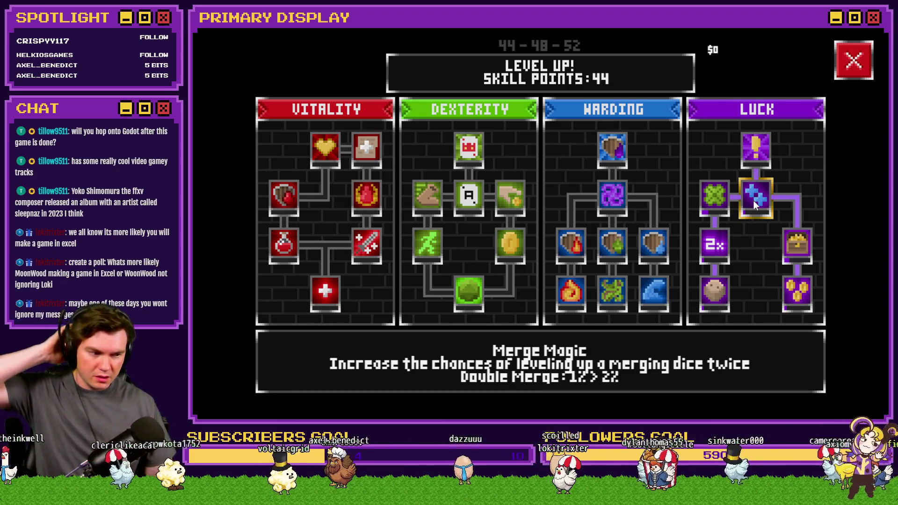
left_click(754, 200)
left_click(754, 201)
left_click(754, 201)
left_click(754, 201)
left_click(754, 200)
left_click(754, 201)
left_click(754, 200)
left_click(754, 198)
left_click(754, 198)
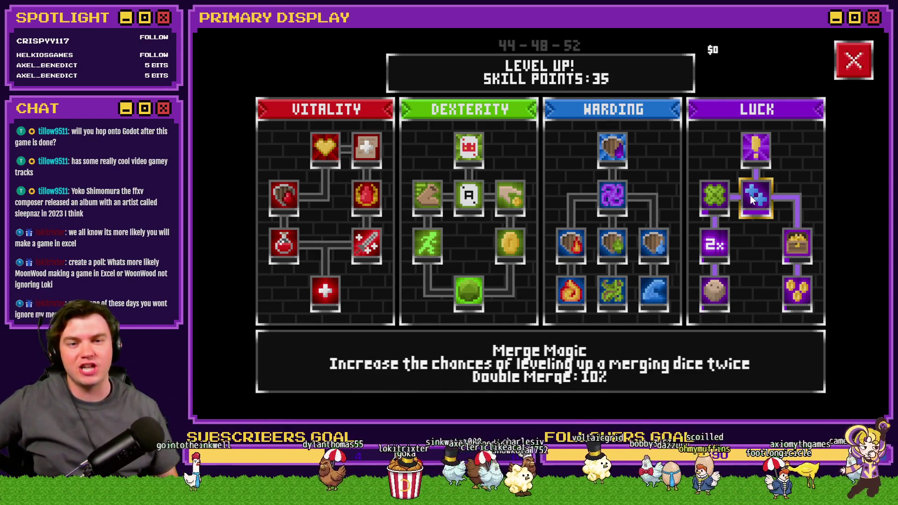
left_click(853, 60)
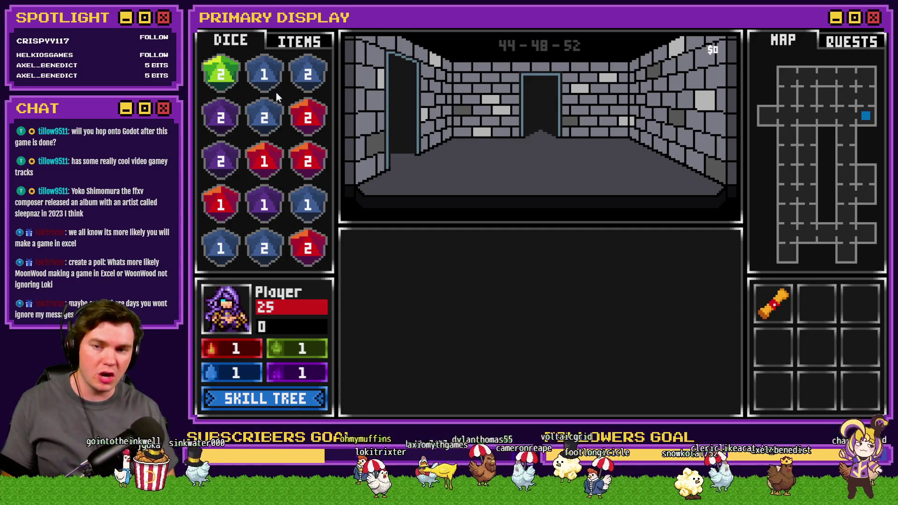
- Merge matching blue and red dice, ending with two red 4s into a 5 and two blue 3s into a 4
left_click_drag(265, 119, 308, 72)
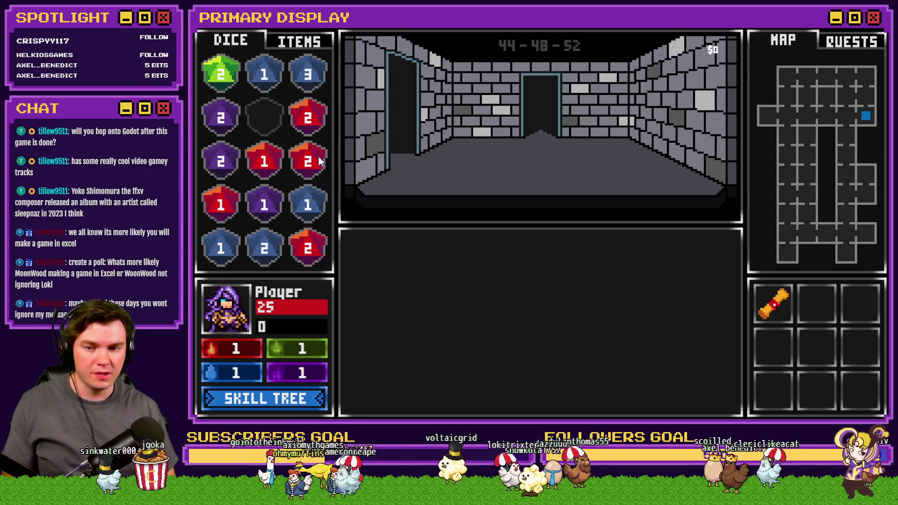
left_click_drag(320, 161, 317, 127)
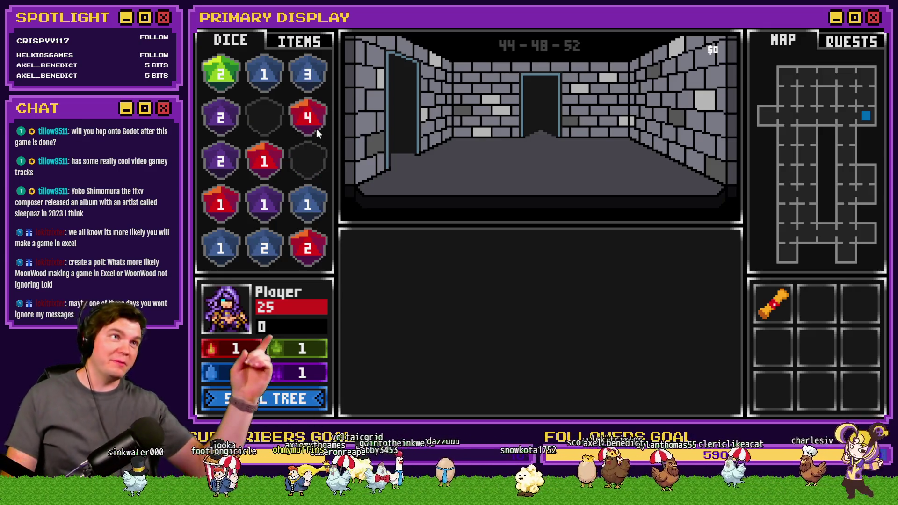
mouse_move(232, 203)
left_mouse_down()
mouse_move(252, 194)
mouse_move(264, 161)
mouse_move(226, 145)
left_mouse_up()
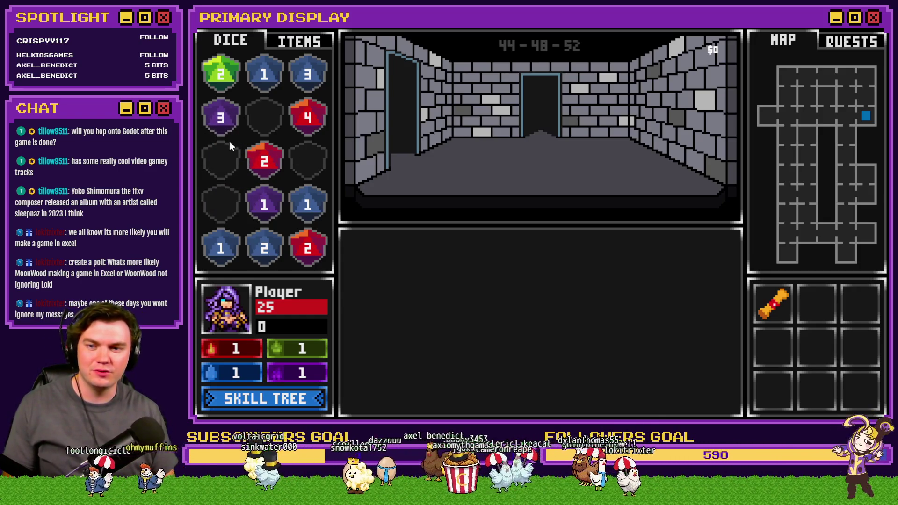
mouse_move(221, 248)
left_mouse_down()
mouse_move(300, 206)
mouse_move(308, 211)
left_mouse_up()
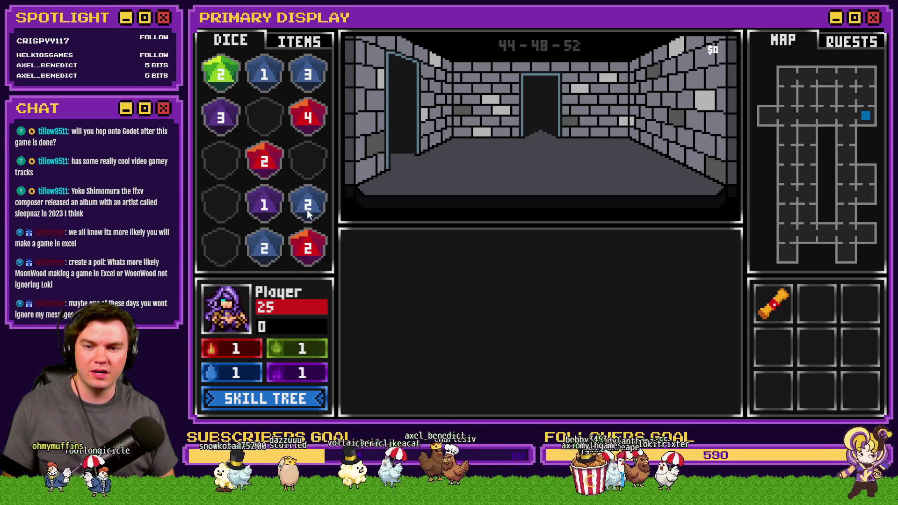
mouse_move(283, 259)
left_mouse_down()
mouse_move(308, 226)
mouse_move(271, 171)
left_mouse_up()
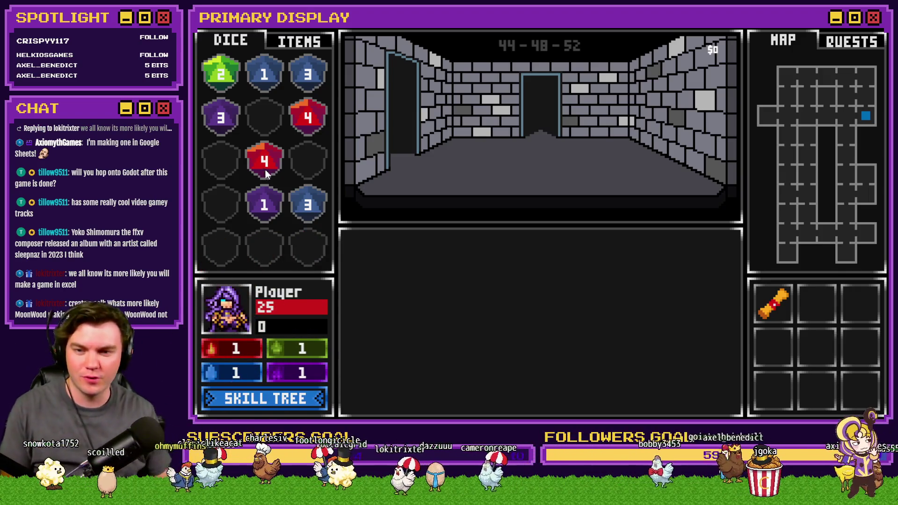
left_click_drag(265, 169, 301, 128)
left_click_drag(296, 198, 308, 77)
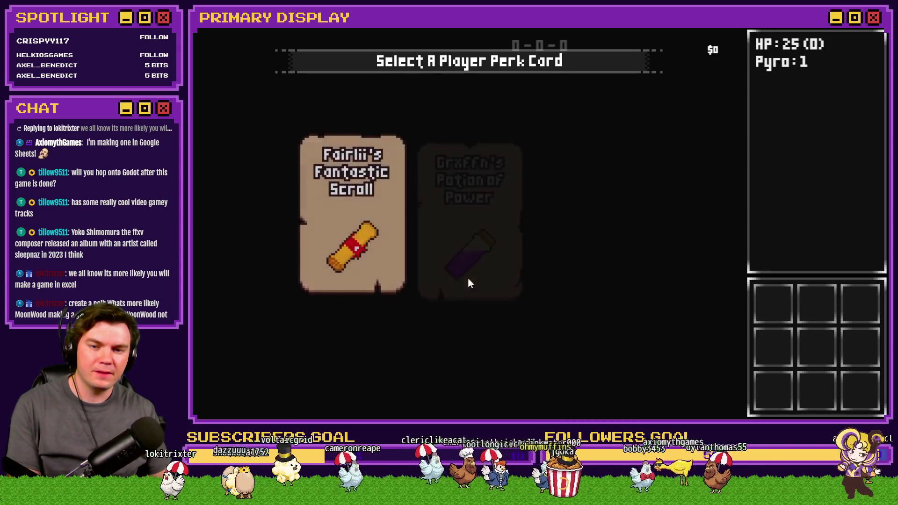
- Pick the potion perk card, buy the Luck 2x skill and several Merge Magic ranks
left_click(471, 268)
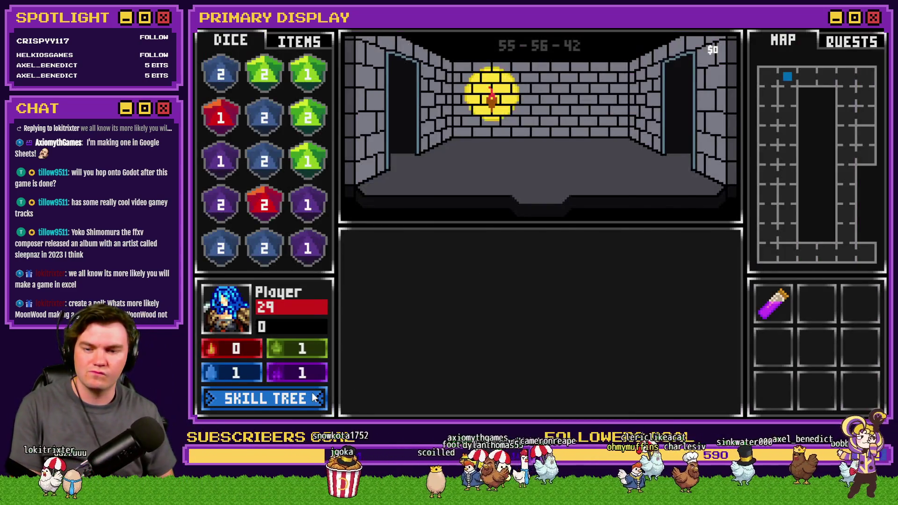
left_click(313, 398)
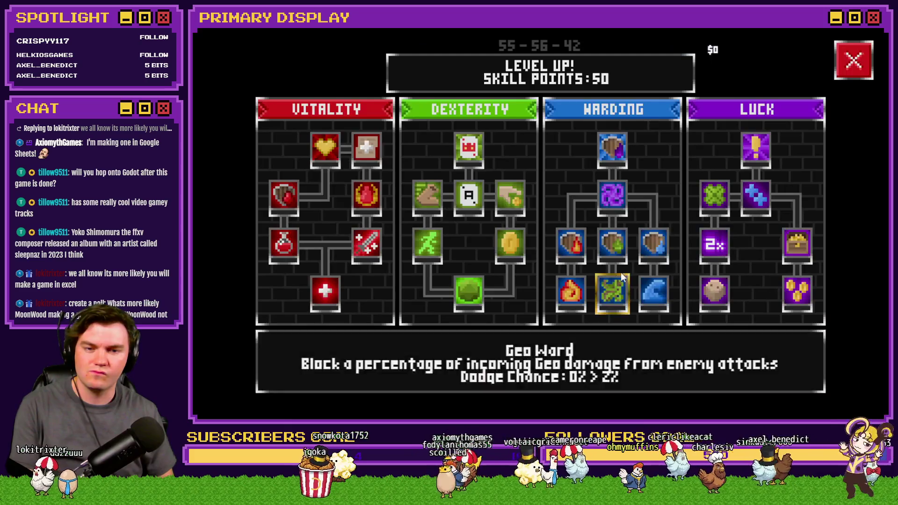
left_click(714, 245)
left_click(714, 244)
left_click(797, 252)
left_click(703, 200)
left_click(750, 203)
left_click(751, 203)
left_click(751, 201)
left_click(752, 202)
left_click(847, 64)
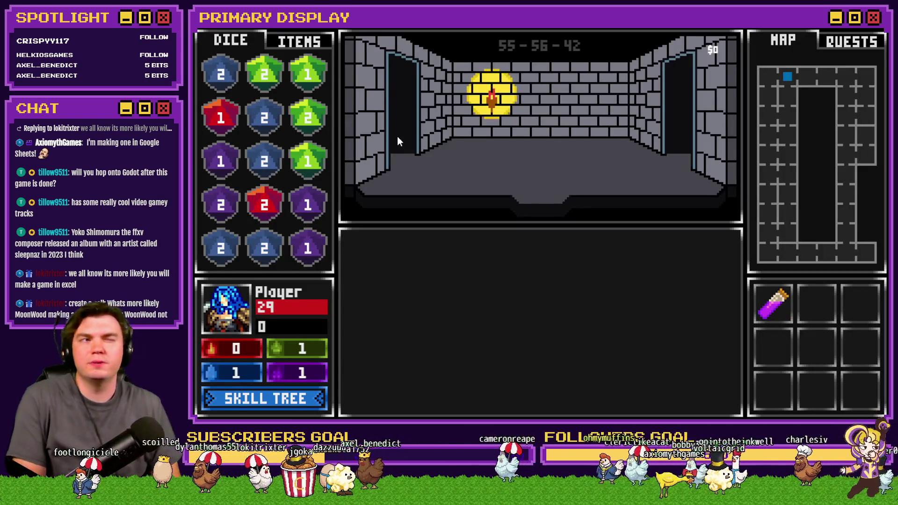
- Merge dice: blue 2s, purple 2s into a purple 3, greens into a green 3, and blue 3s
left_click_drag(271, 172, 269, 133)
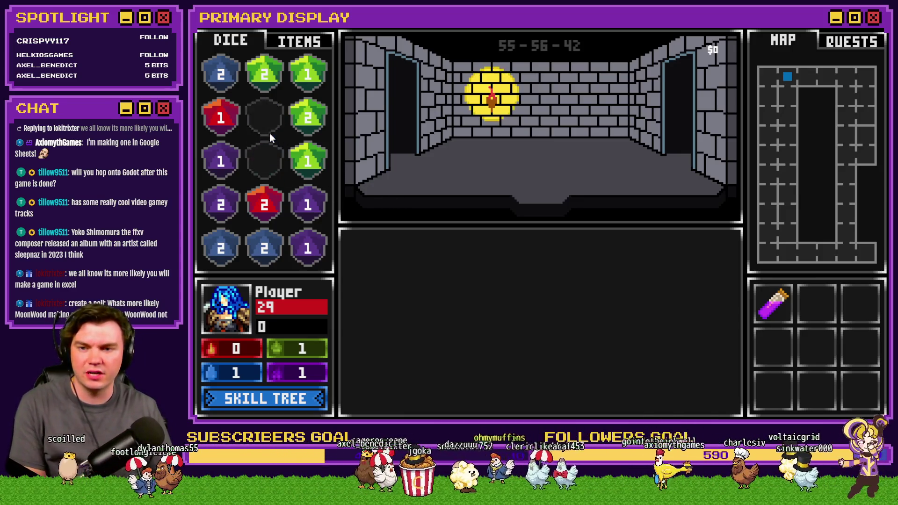
mouse_move(234, 247)
left_mouse_down()
mouse_move(265, 249)
mouse_move(302, 219)
mouse_move(220, 226)
left_mouse_up()
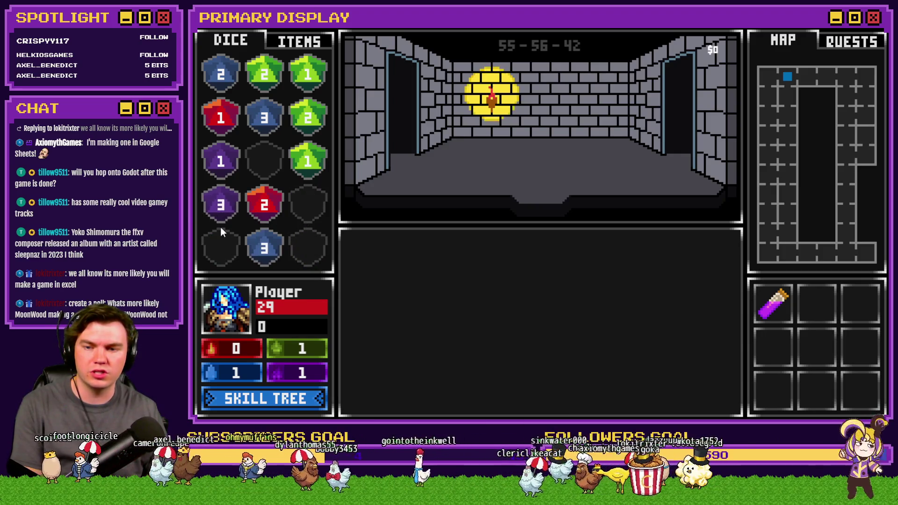
left_click_drag(303, 169, 307, 77)
left_click_drag(309, 118, 312, 79)
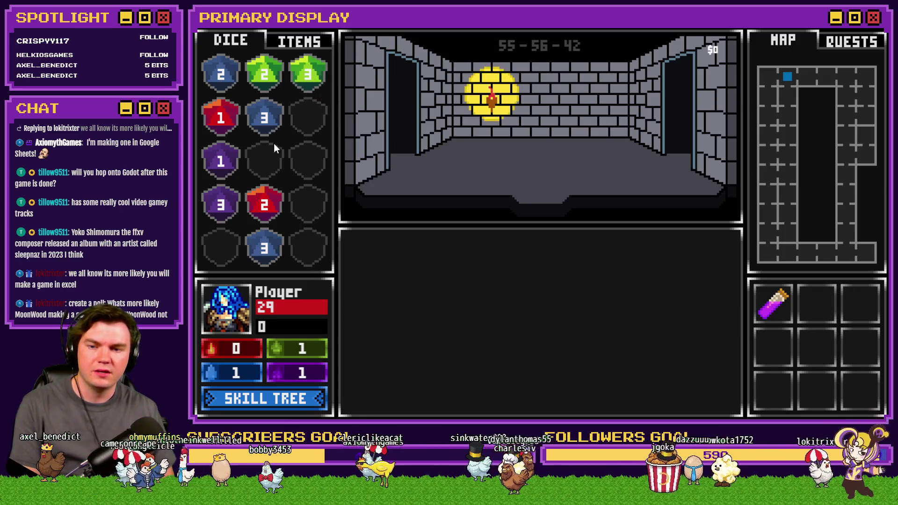
left_click_drag(264, 248, 271, 125)
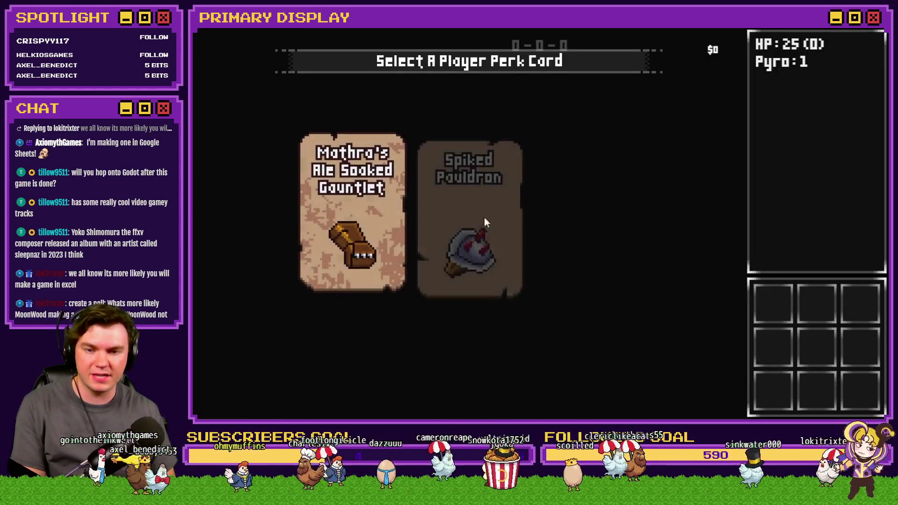
- Take the Spiked Pauldron perk and buy Weighted Dice, Midas Touch, Jackpot, 2x and clover Luck skills
left_click(490, 223)
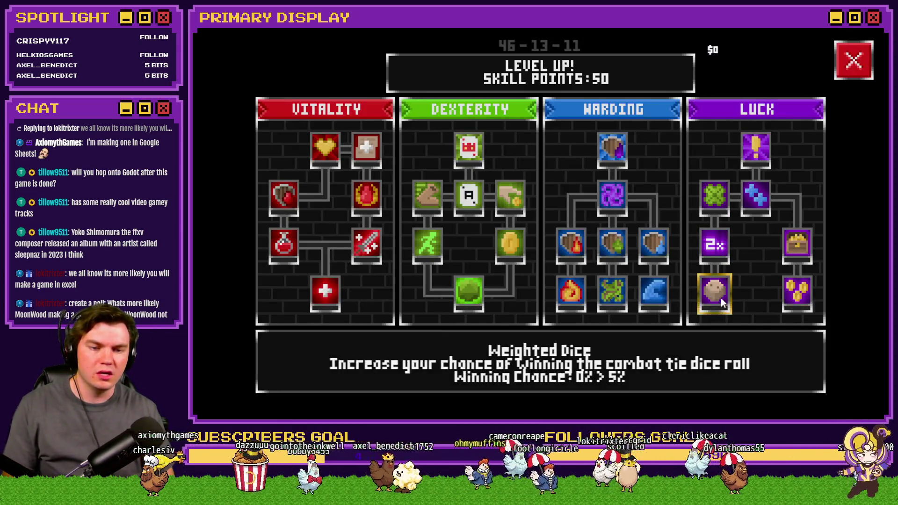
left_click(721, 299)
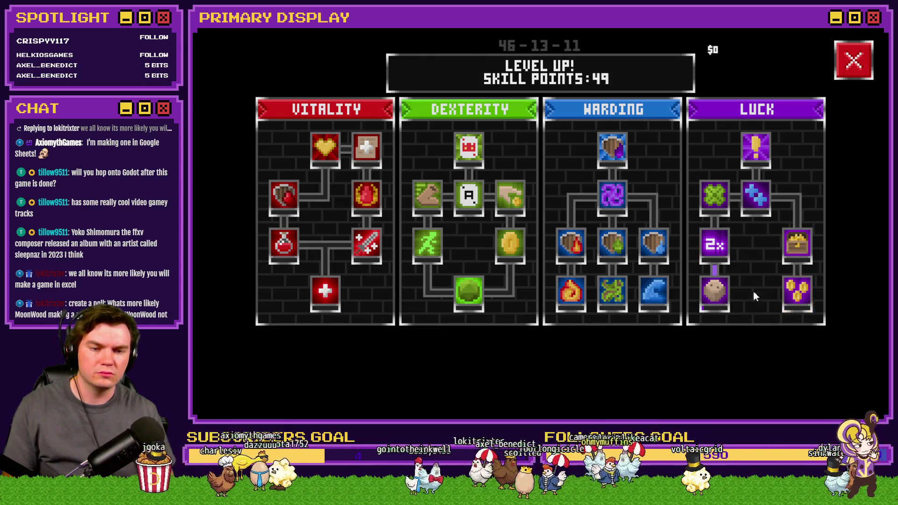
left_click(795, 293)
left_click(796, 257)
left_click(714, 244)
left_click(715, 206)
- Buy Merge Magic and max it out at a 10% double-merge chance
left_click(757, 206)
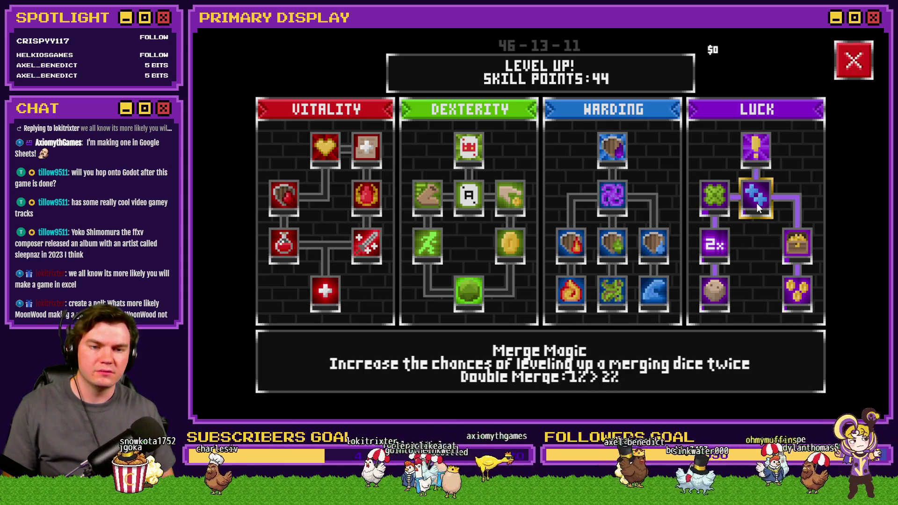
left_click(757, 200)
left_click(758, 200)
left_click(758, 199)
left_click(759, 199)
left_click(758, 199)
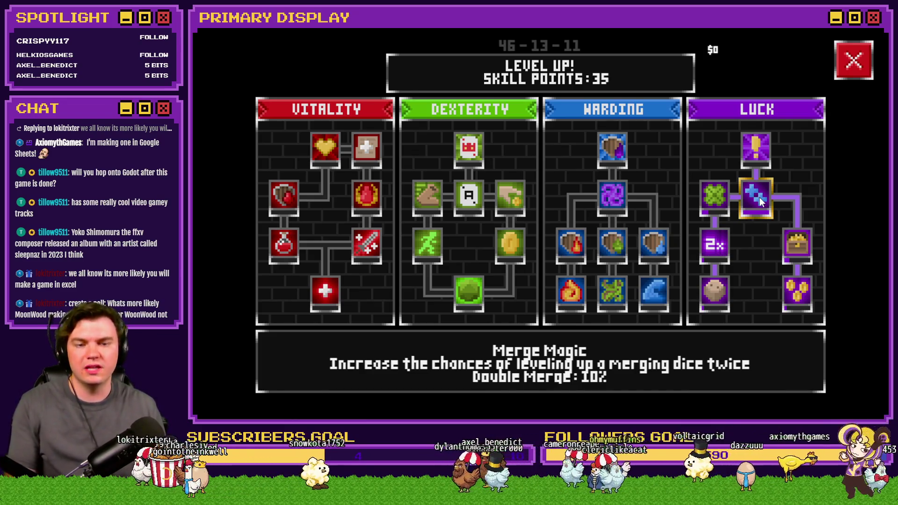
left_click(853, 68)
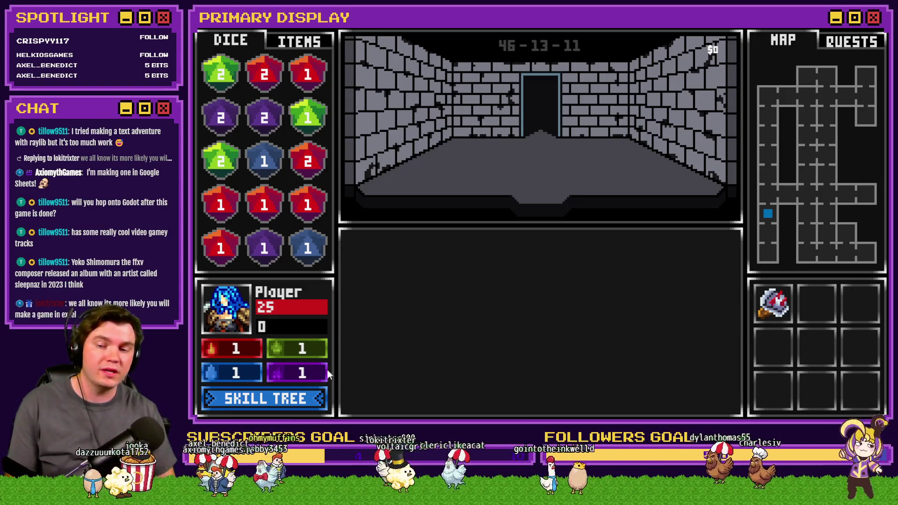
- Check the Merge Magic level in the skill tree and return to the dungeon
left_click(318, 399)
mouse_move(756, 210)
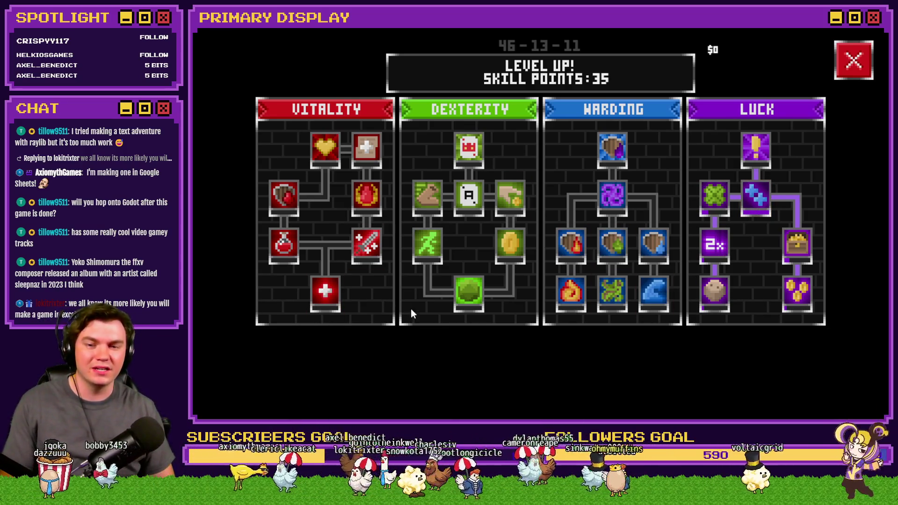
left_click(856, 60)
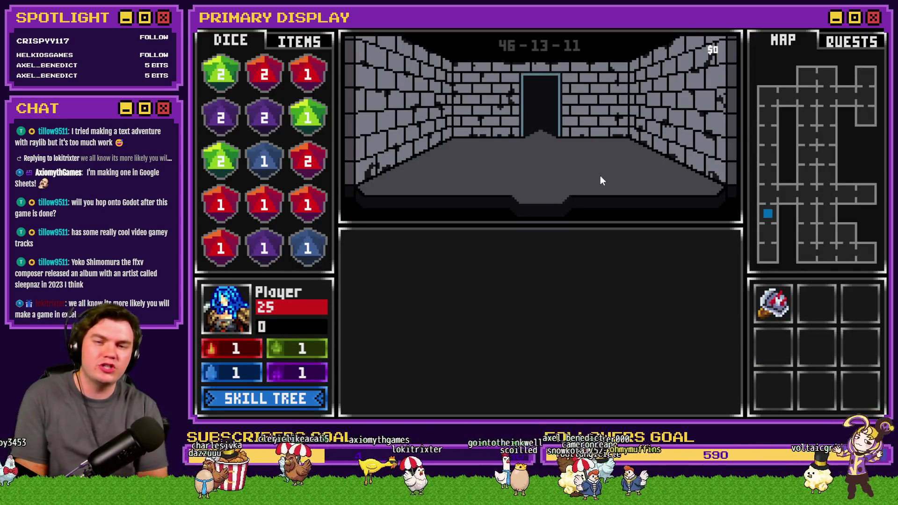
- Merge red 1s, 2 and 3 into the top red die, purple 2s into a 3, plus green and blue dice
left_click_drag(235, 215, 263, 206)
mouse_move(221, 248)
left_mouse_down()
mouse_move(304, 219)
mouse_move(307, 205)
left_mouse_up()
left_click_drag(311, 171, 263, 90)
mouse_move(307, 204)
left_mouse_down()
mouse_move(299, 139)
mouse_move(272, 79)
left_mouse_up()
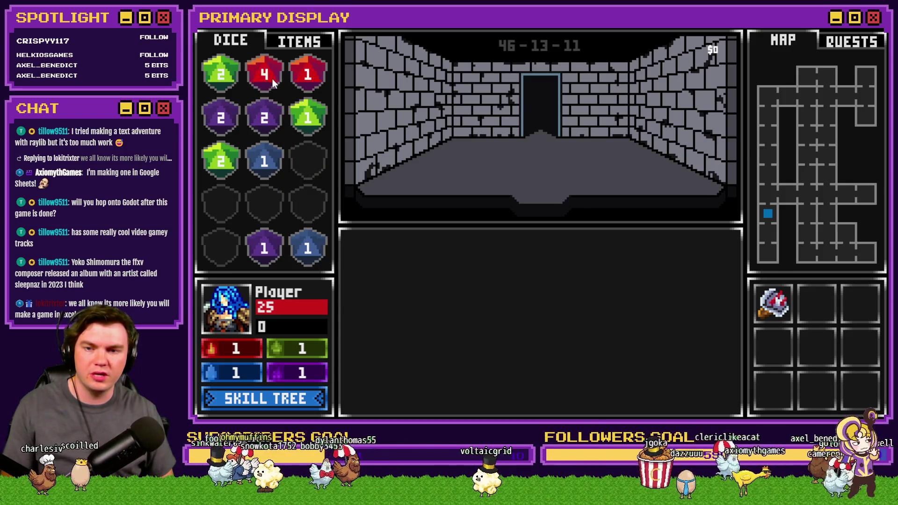
left_click_drag(241, 111, 260, 129)
left_click_drag(224, 159, 227, 89)
left_click_drag(303, 238, 268, 161)
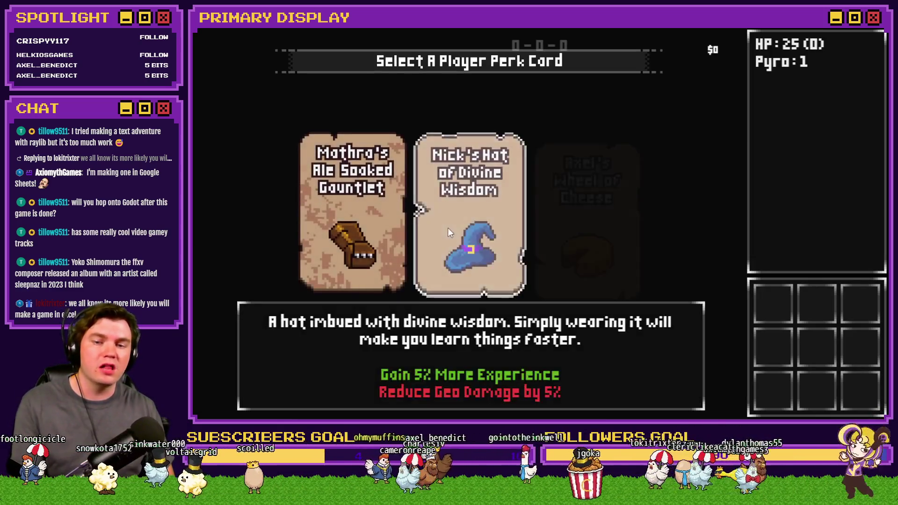
- Choose the hat perk card and spend skill points on Luck nodes up to Merge Magic
left_click(448, 229)
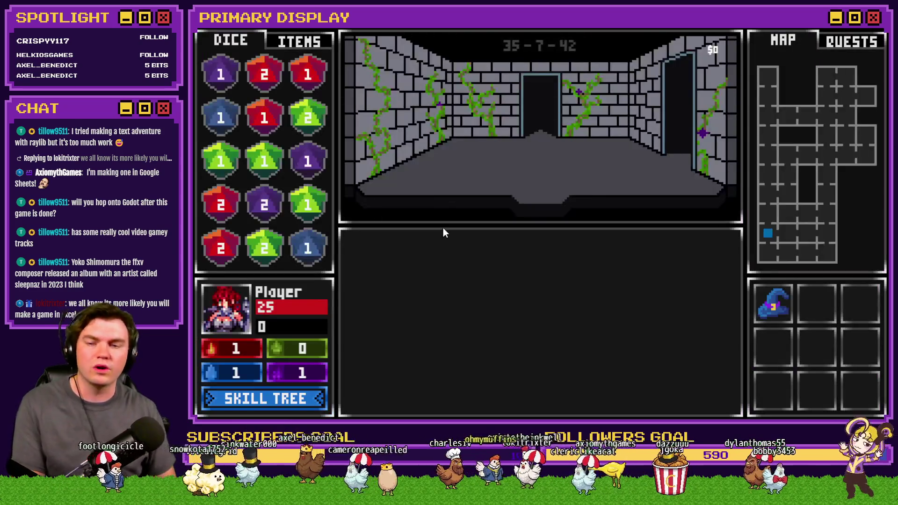
left_click(285, 400)
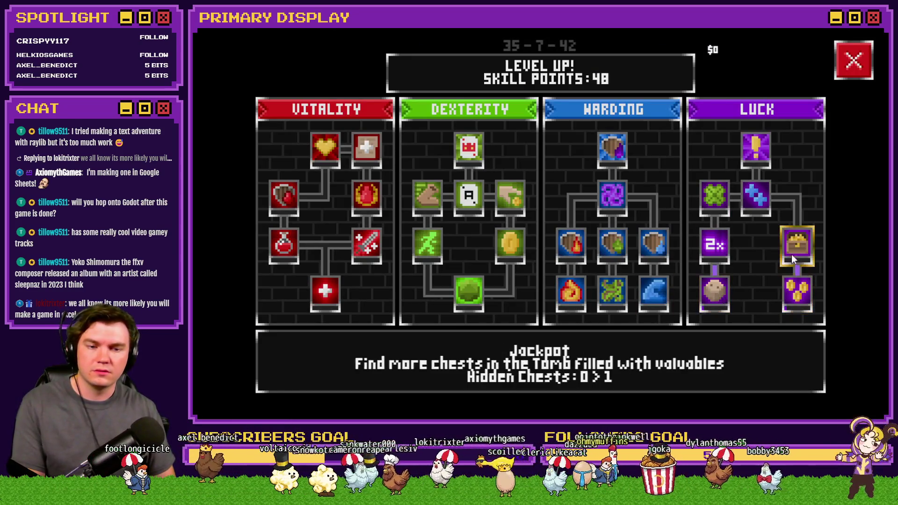
left_click(795, 248)
left_click(714, 196)
left_click(753, 200)
left_click(754, 198)
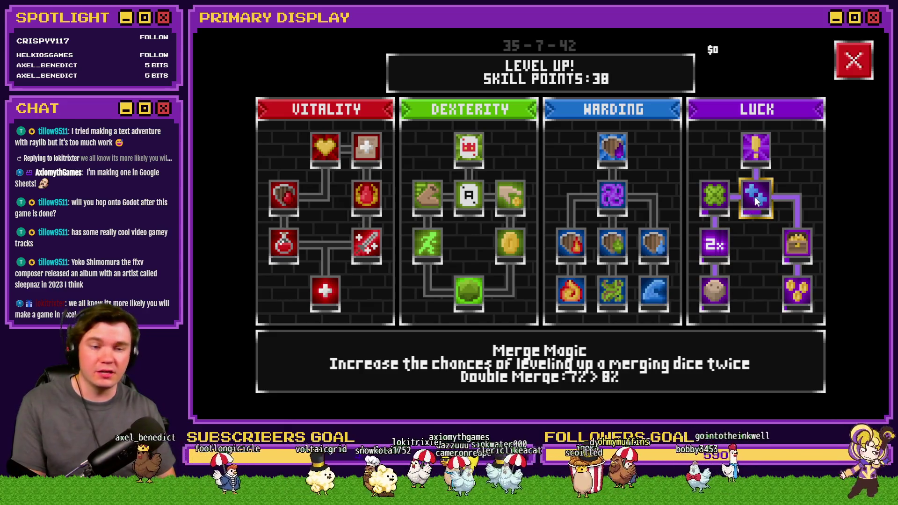
left_click(756, 194)
left_click(854, 65)
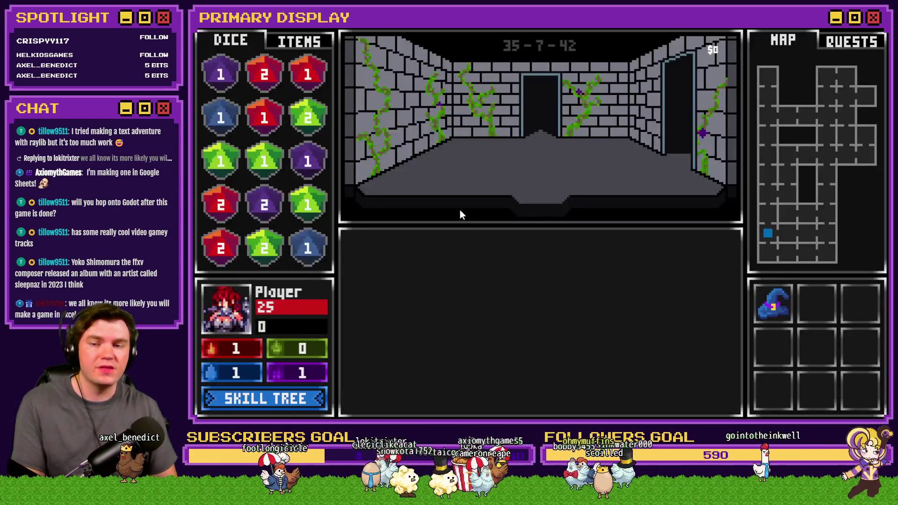
- Merge red 2s into red 3s, purples into a purple 3, blue 1s into a 2, then both red 3s
mouse_move(309, 211)
left_mouse_down()
mouse_move(271, 171)
mouse_move(276, 181)
mouse_move(306, 122)
mouse_move(273, 120)
mouse_move(308, 75)
mouse_move(309, 88)
left_mouse_up()
left_click_drag(221, 248, 223, 206)
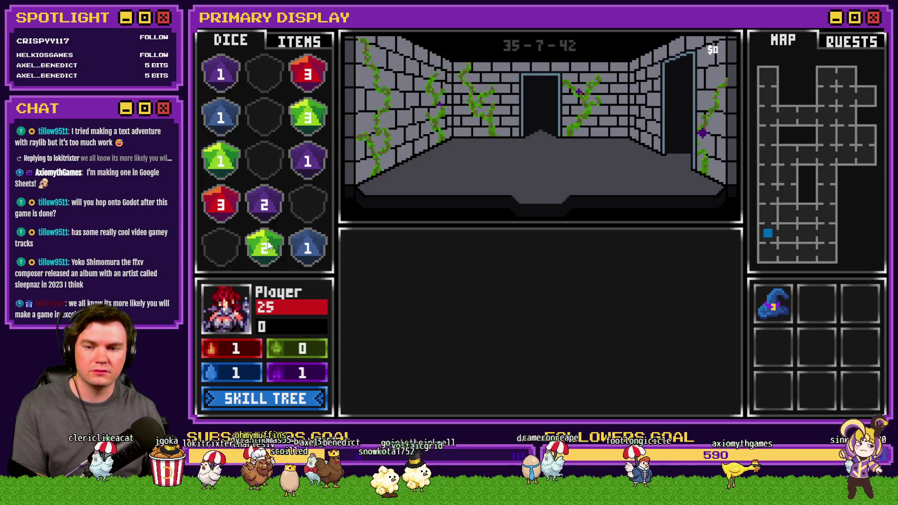
mouse_move(308, 161)
left_mouse_down()
mouse_move(220, 107)
mouse_move(212, 85)
left_mouse_up()
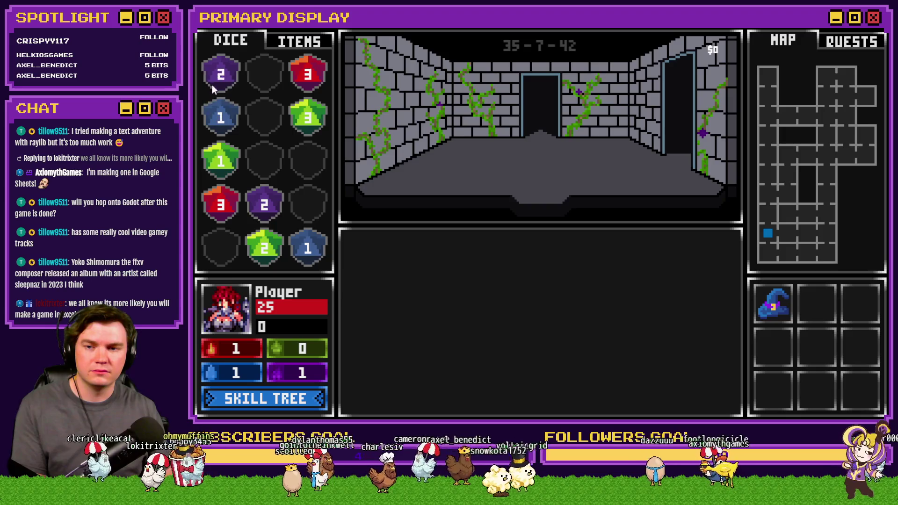
left_click_drag(282, 207, 228, 86)
left_click_drag(318, 238, 231, 121)
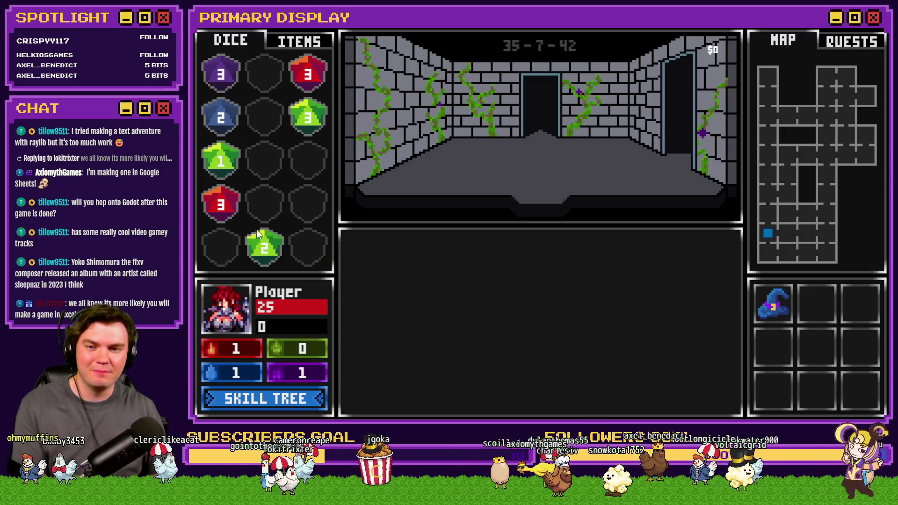
left_click_drag(229, 205, 316, 69)
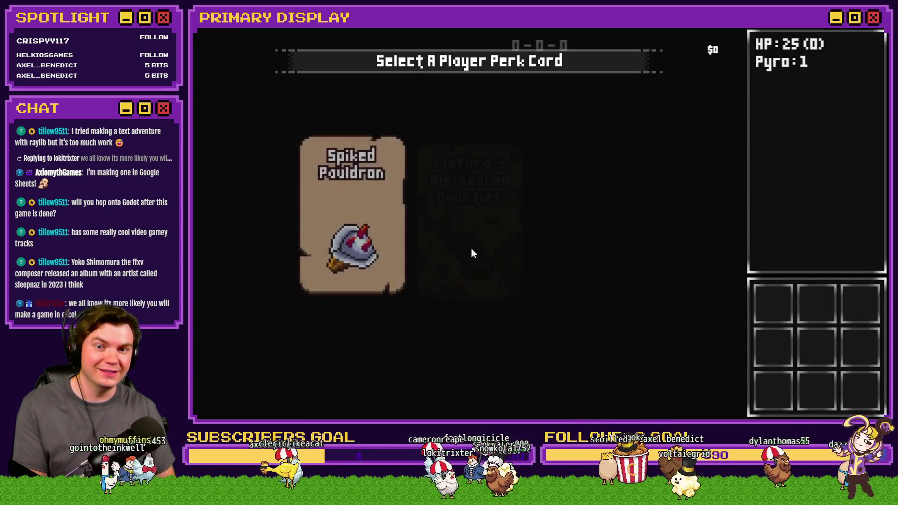
- Take the Spiked Pauldron, buy Luck nodes including Jackpot and Lucky Penny, and raise Merge Magic three levels
left_click(388, 239)
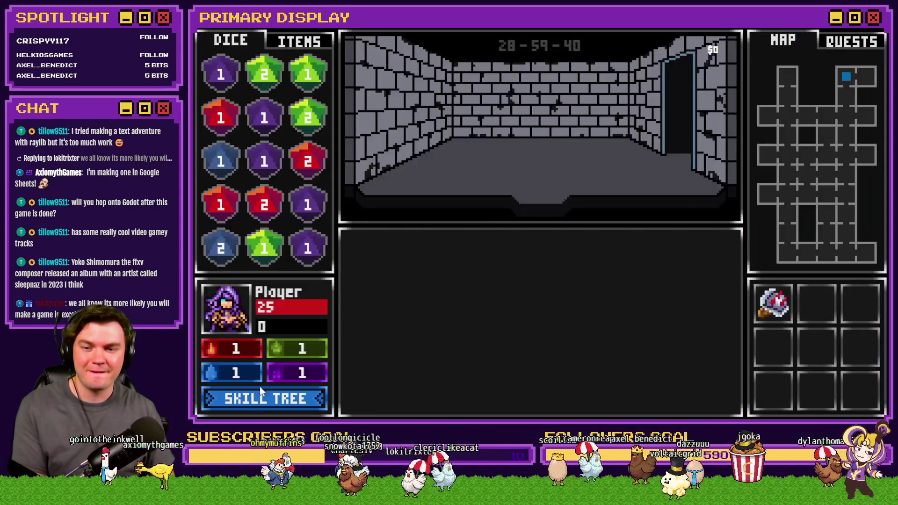
left_click(259, 389)
left_click(798, 291)
left_click(714, 244)
left_click(797, 244)
left_click(714, 195)
left_click(714, 195)
left_click(748, 198)
left_click(748, 198)
left_click(748, 197)
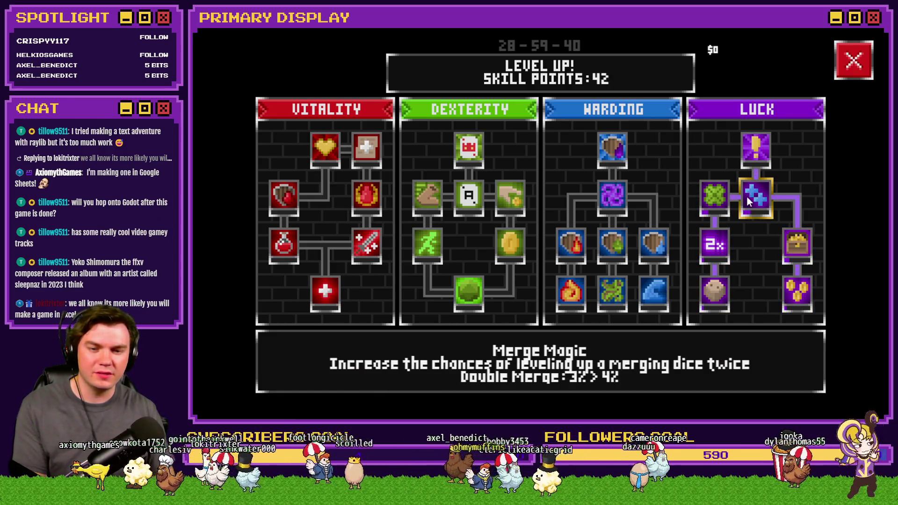
left_click(748, 198)
left_click(747, 197)
left_click(747, 197)
left_click(747, 198)
left_click(747, 197)
left_click(747, 197)
left_click(747, 197)
left_click(846, 60)
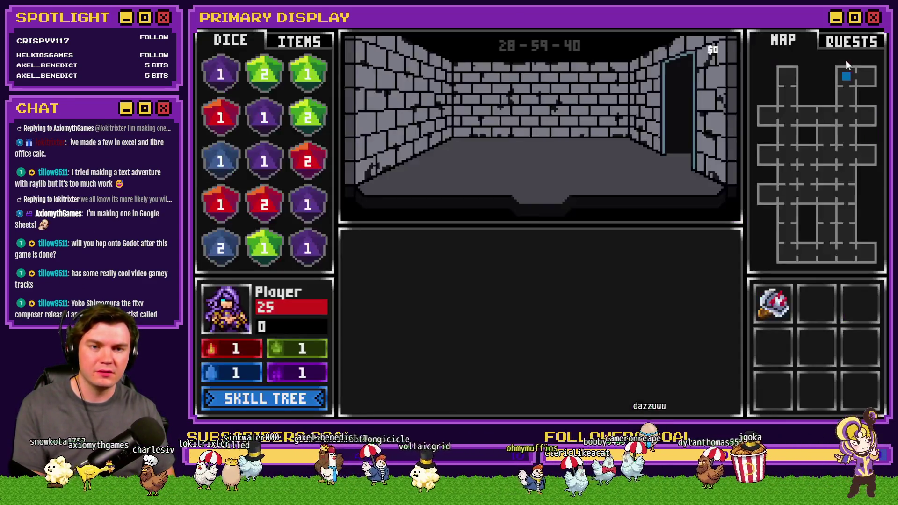
- Merge green 2s into a green 4, red dice into a red 3 and 2, and purple dice
left_click_drag(313, 130, 278, 86)
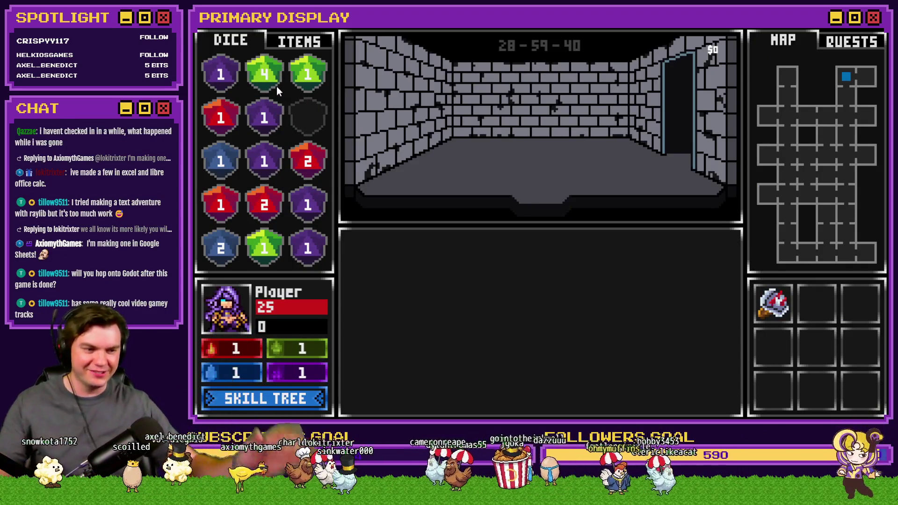
left_click_drag(264, 205, 307, 162)
left_click_drag(309, 248, 307, 206)
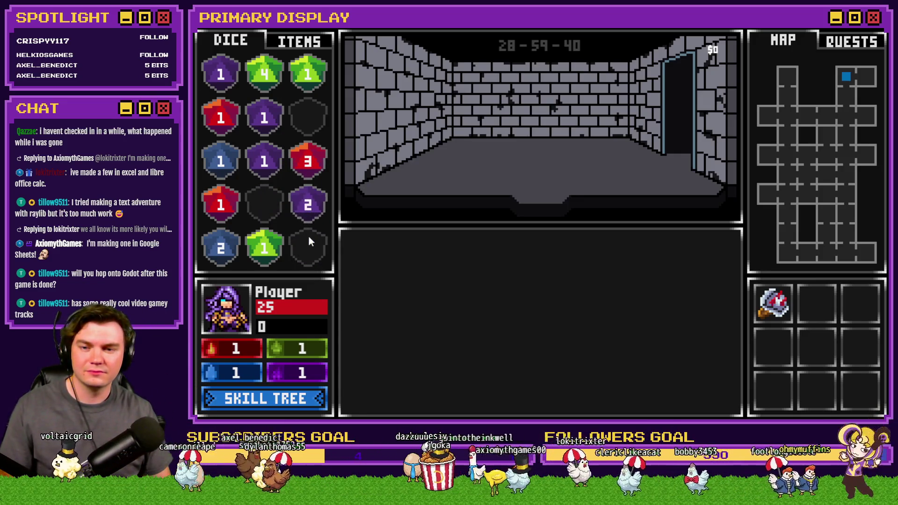
mouse_move(259, 153)
left_mouse_down()
mouse_move(263, 128)
mouse_move(230, 121)
left_mouse_up()
left_click_drag(307, 162, 308, 117)
left_click_drag(267, 255, 302, 82)
left_click_drag(309, 206, 263, 120)
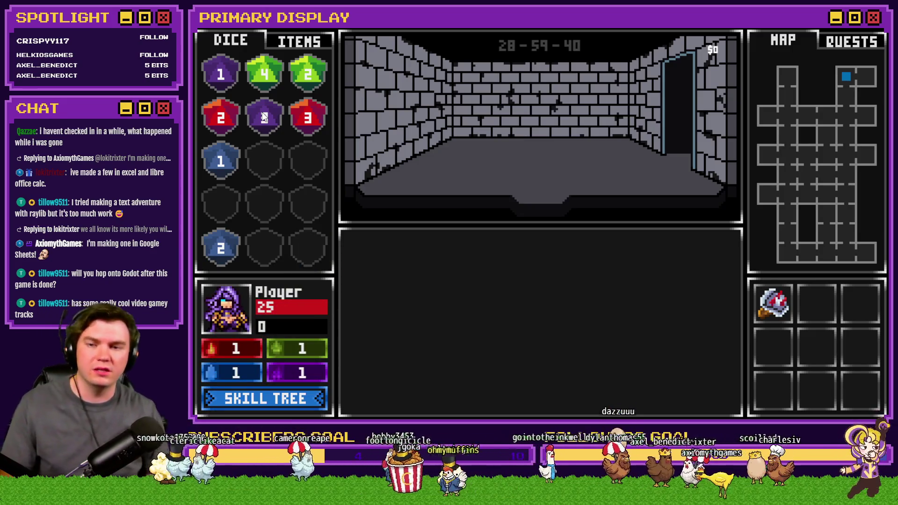
- Sort the dice grid into colour rows, with greens at the bottom and red 3 first
left_click_drag(236, 233, 260, 165)
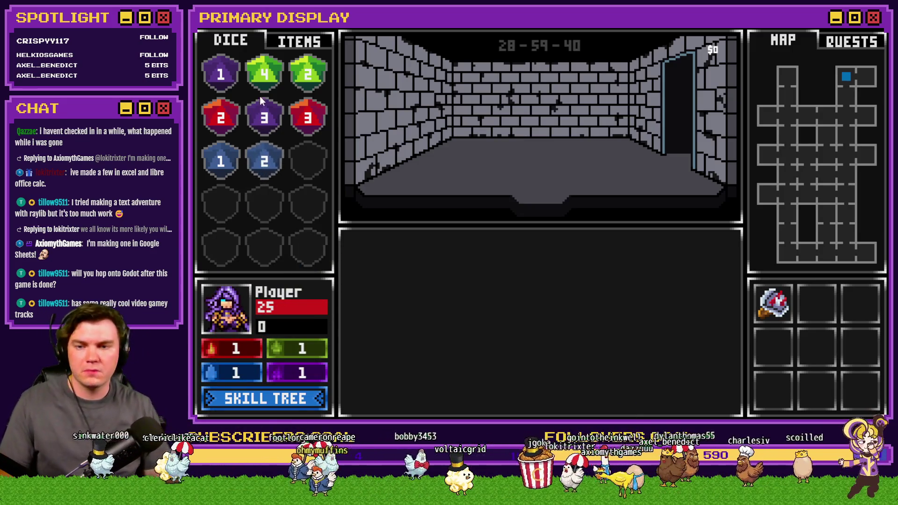
left_click_drag(264, 74, 235, 252)
left_click_drag(321, 71, 264, 248)
left_click_drag(264, 161, 221, 205)
left_click_drag(221, 161, 264, 205)
left_click_drag(259, 121, 221, 162)
mouse_move(221, 74)
left_mouse_down()
mouse_move(225, 100)
mouse_move(264, 162)
left_mouse_up()
left_click_drag(308, 116, 221, 117)
left_click_drag(296, 119, 304, 120)
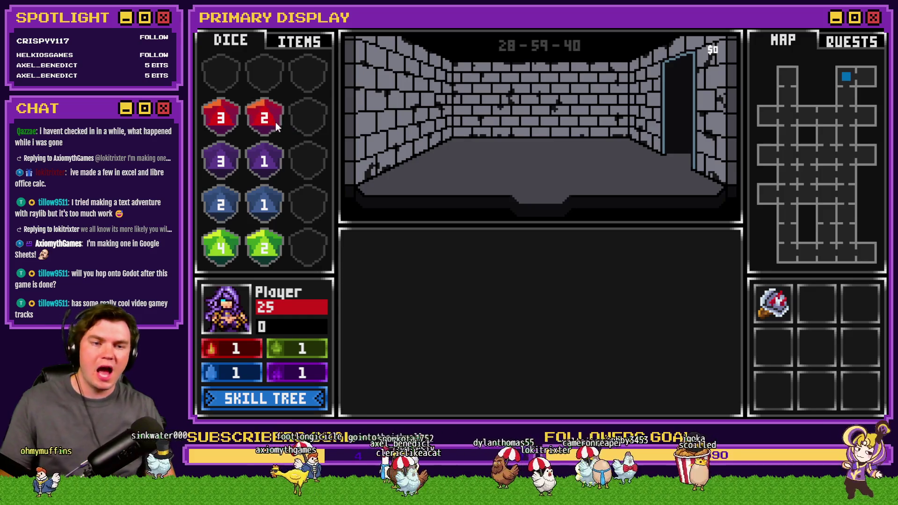
- Advance down the corridor collecting the red 1, green and blue floor dice
key("w")
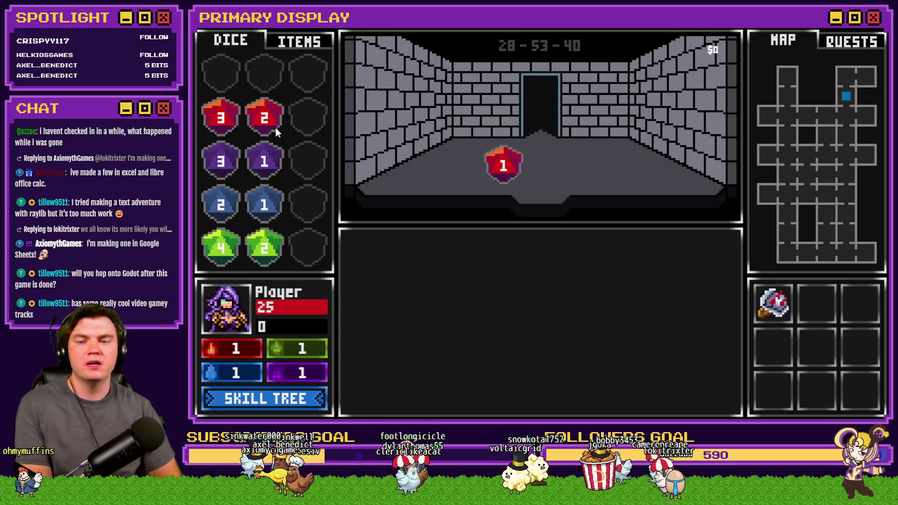
left_click_drag(484, 173, 312, 127)
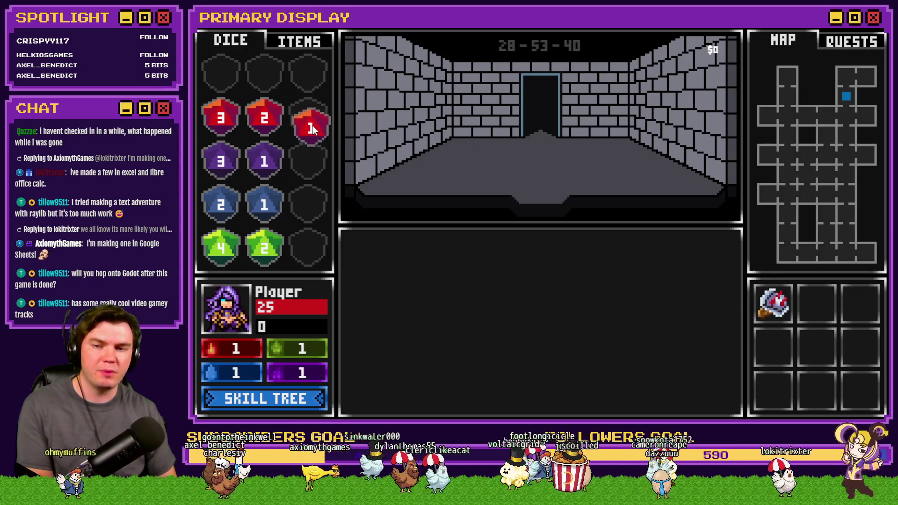
key("w")
mouse_move(491, 170)
left_mouse_down()
mouse_move(367, 195)
mouse_move(308, 246)
left_mouse_up()
key("w")
mouse_move(500, 161)
left_mouse_down()
mouse_move(322, 219)
mouse_move(223, 206)
left_mouse_up()
key("w")
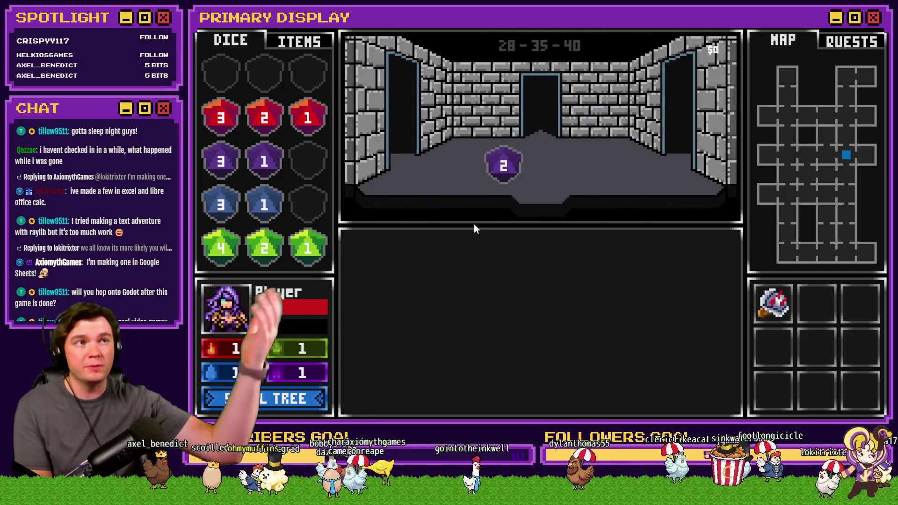
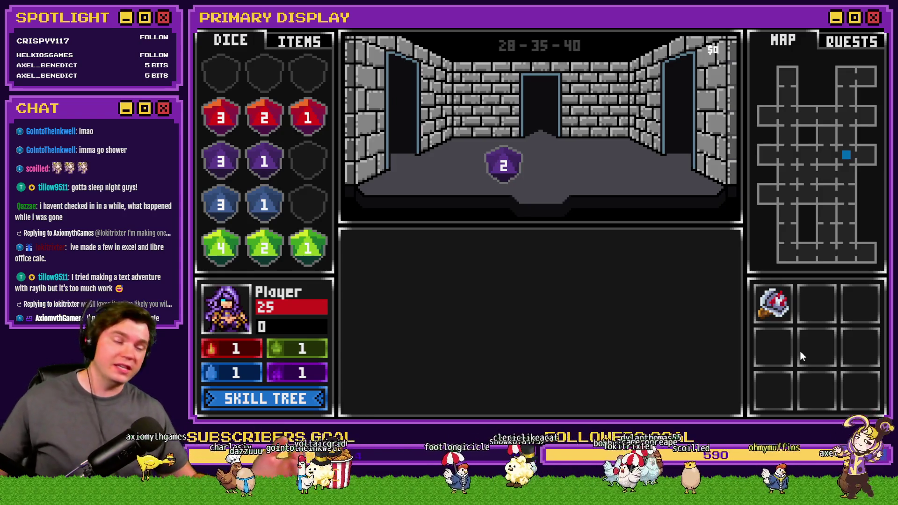
- Inspect the skill tree's 35 points across Vitality, Dexterity, Warding and Luck, then close it
left_click(286, 400)
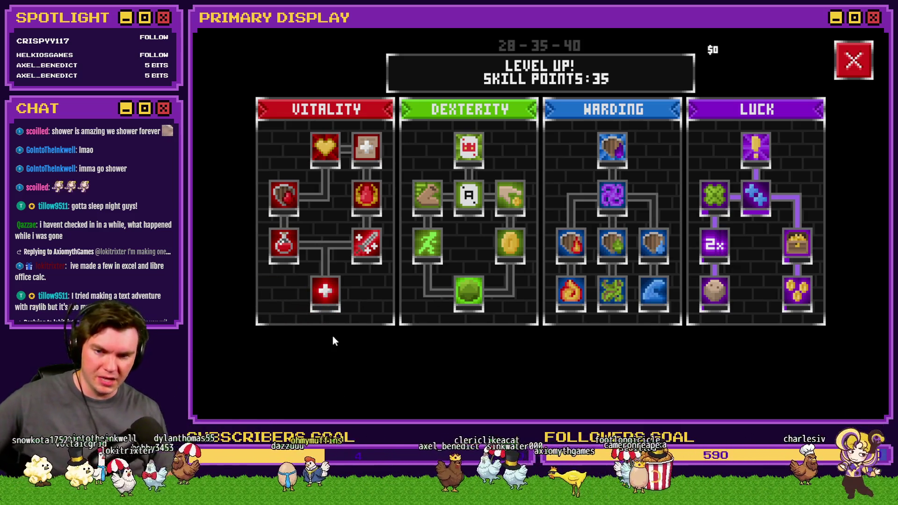
mouse_move(327, 309)
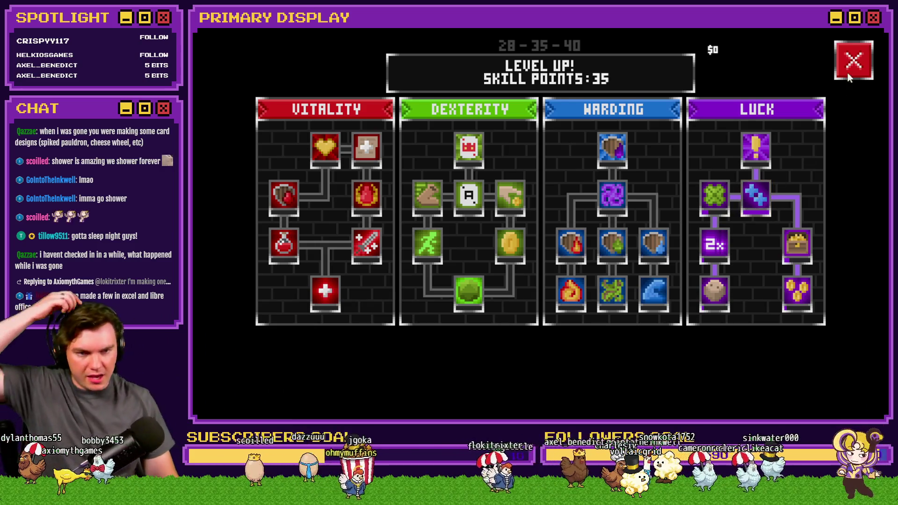
left_click(847, 72)
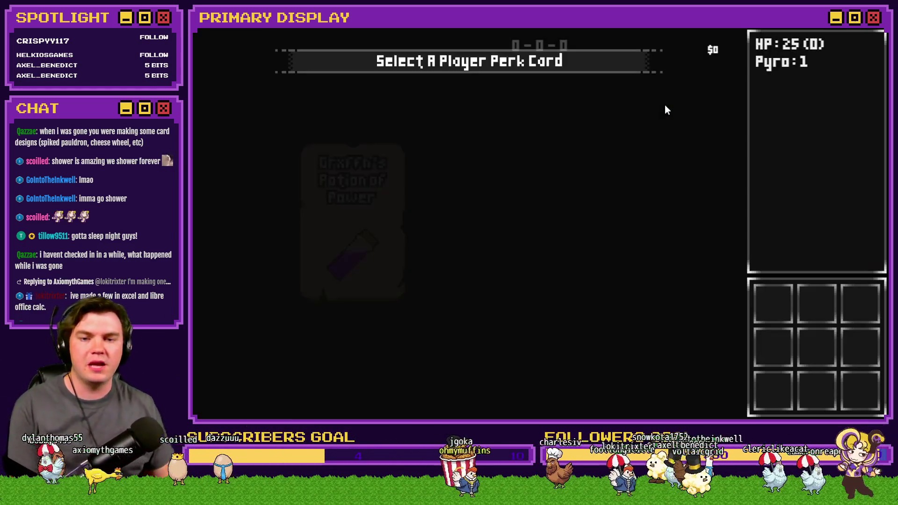
- Take the Nick's Hat of Divine Wisdom perk and unlock the Luck tree up to Merge Magic
left_click(471, 215)
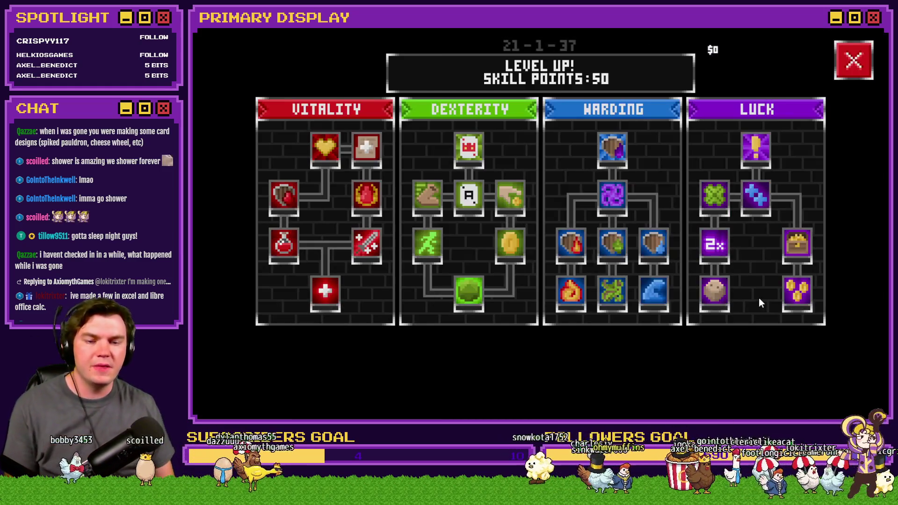
left_click(715, 291)
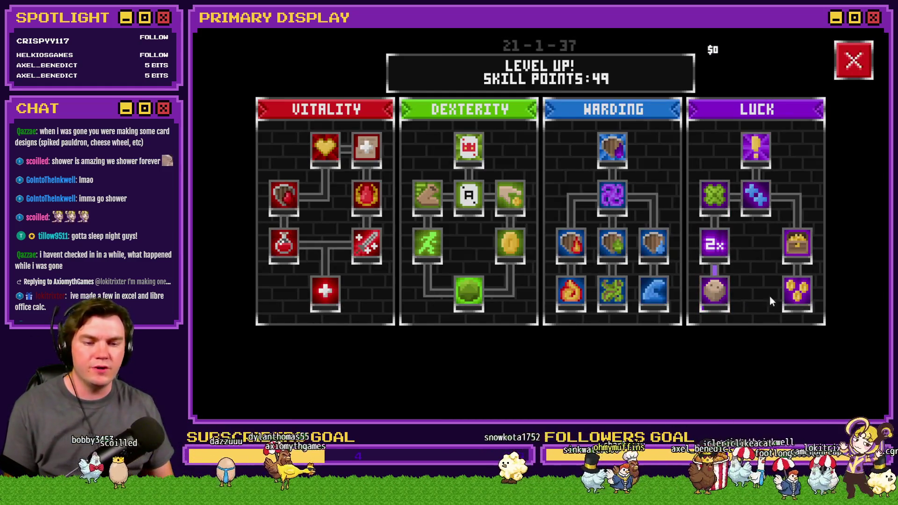
left_click(797, 291)
left_click(712, 248)
left_click(797, 244)
- Upgrade Merge Magic four more times, return to the dungeon, then end the playtest
left_click(761, 200)
left_click(762, 200)
left_click(762, 200)
left_click(761, 201)
left_click(855, 61)
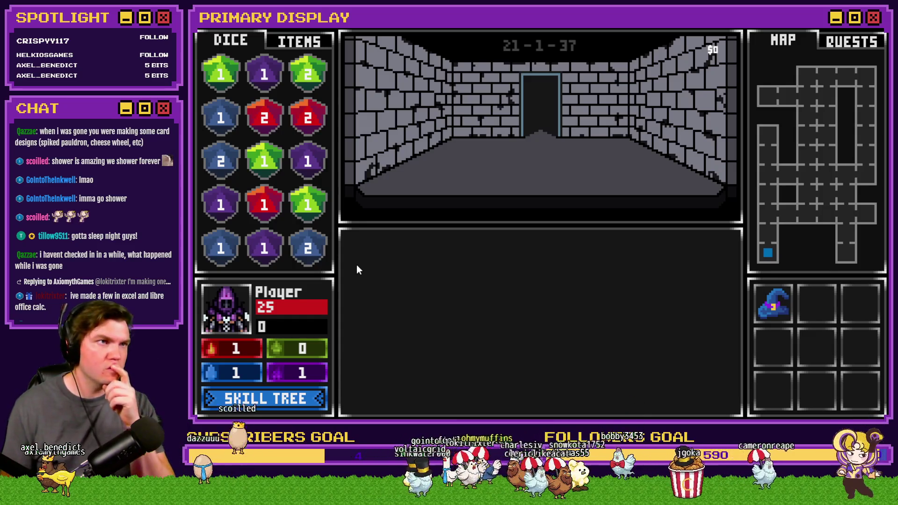
key("alt+F4")
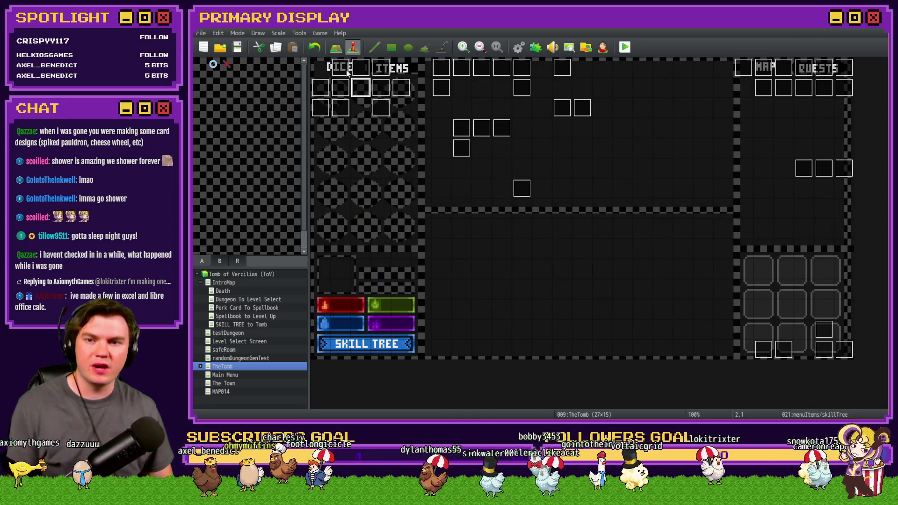
- Review DiceMove's item and dice interactivity pages and its Common Event line, then open The Town map
double_click(360, 69)
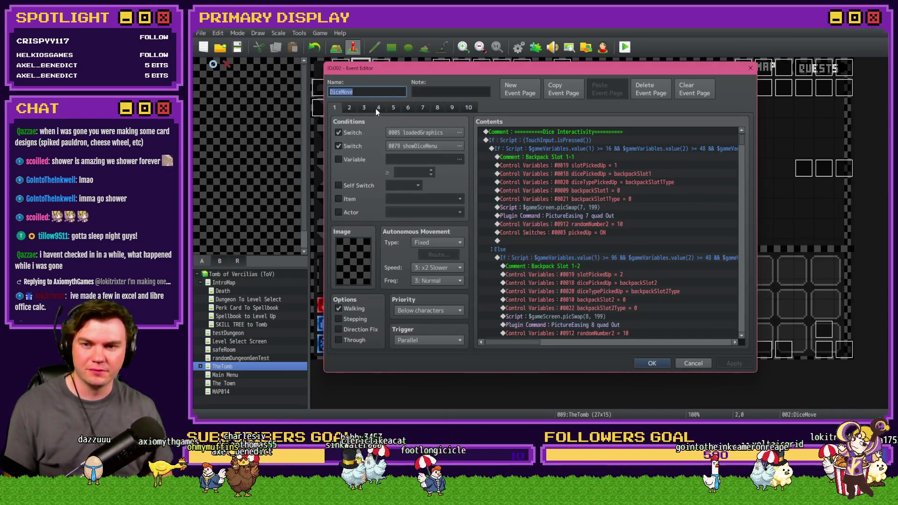
left_click(378, 108)
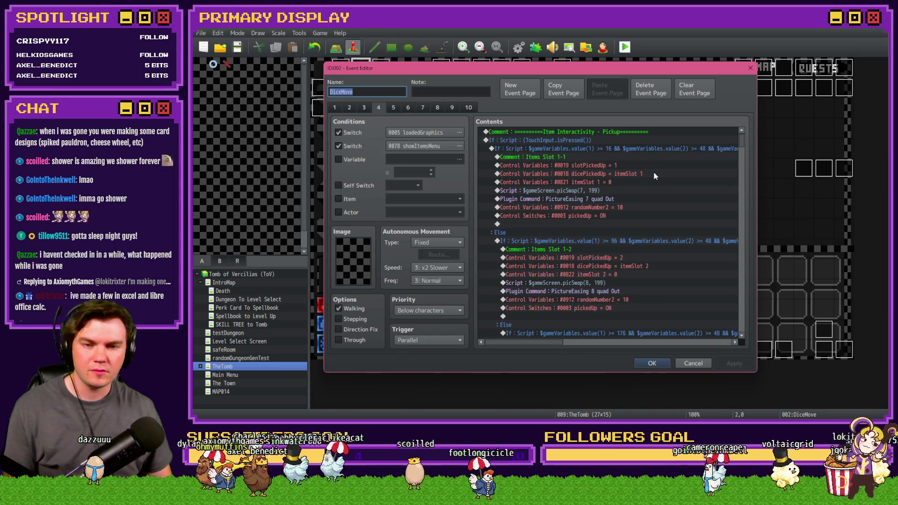
scroll(603, 194, "down", 1)
scroll(580, 263, "down", 2)
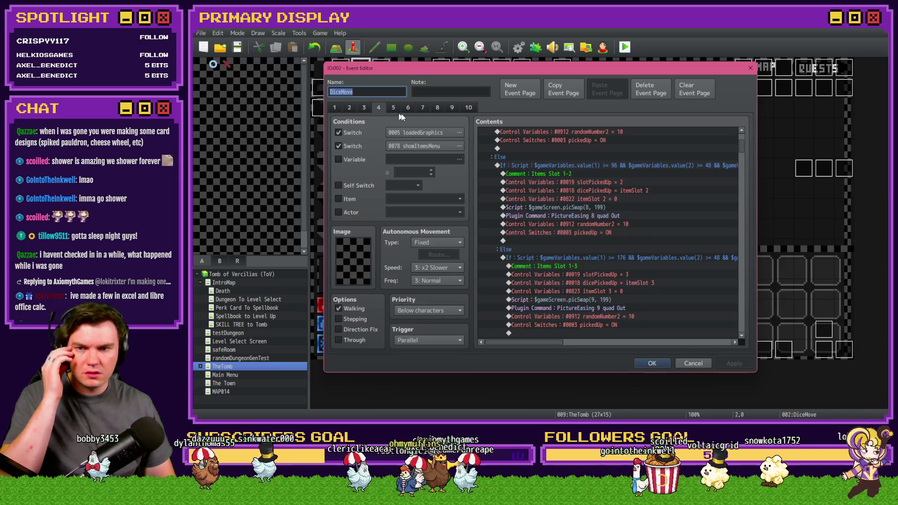
key("Left")
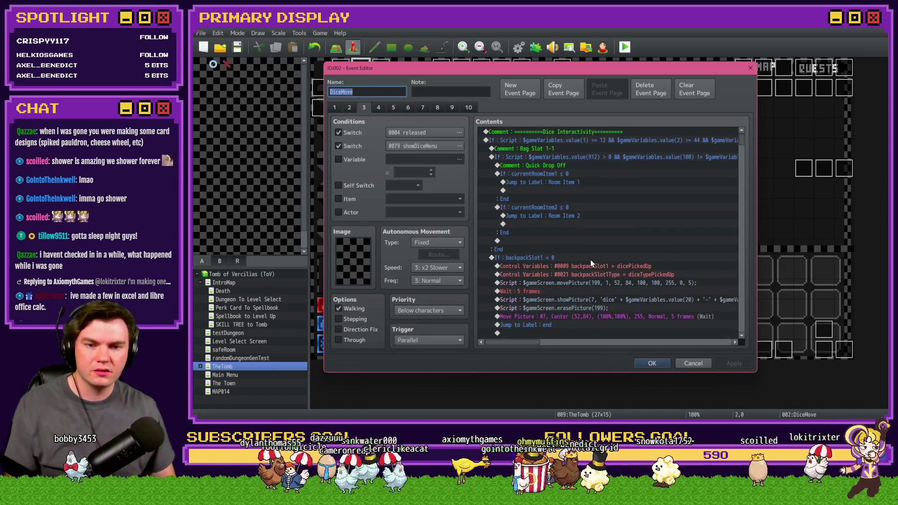
scroll(586, 252, "down", 5)
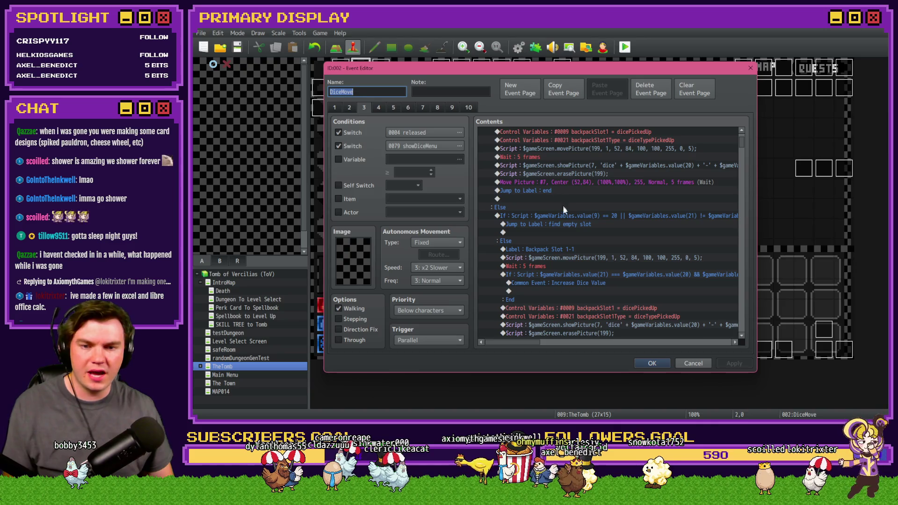
left_click(555, 283)
left_click(653, 364)
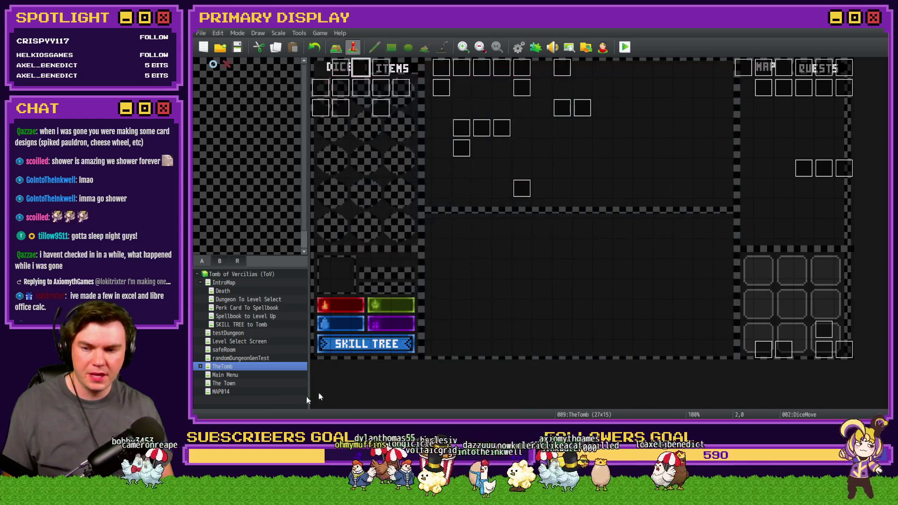
left_click(251, 385)
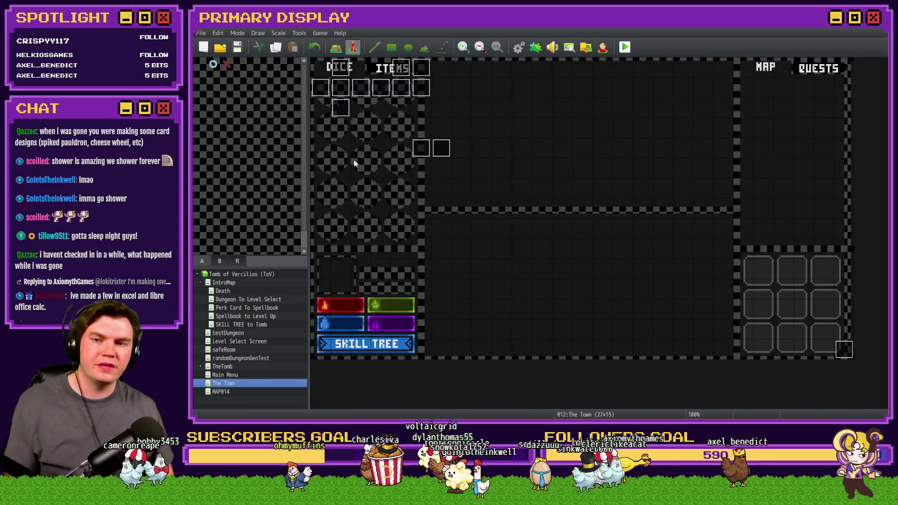
- Open The Town's DiceMove event and go to its dice release page
double_click(344, 70)
key("Escape")
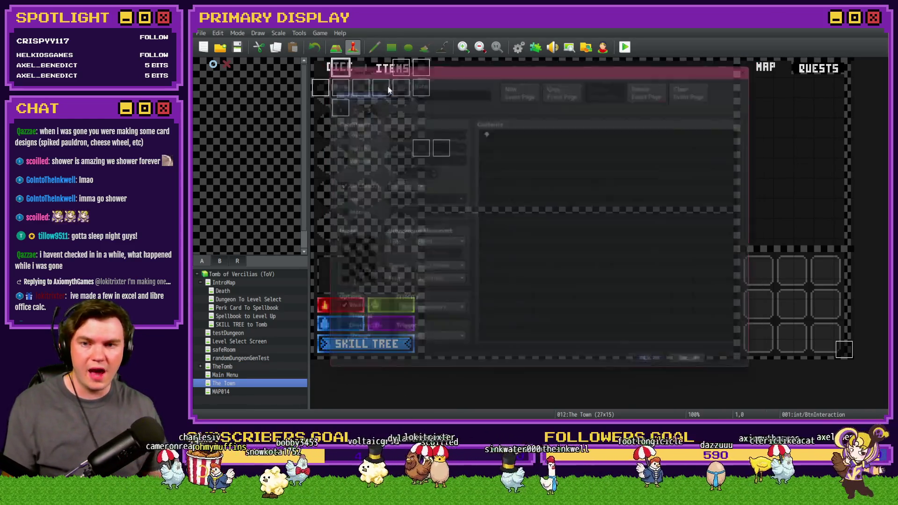
double_click(400, 68)
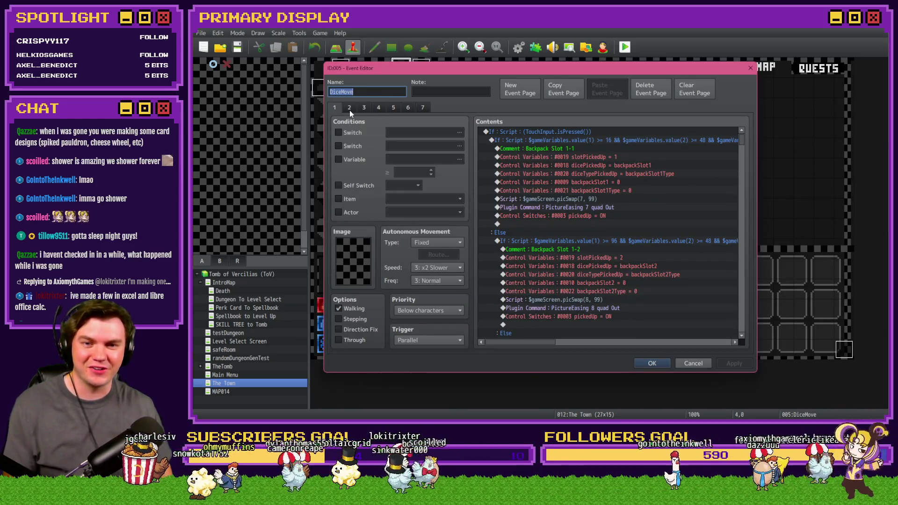
left_click(349, 110)
left_click(366, 107)
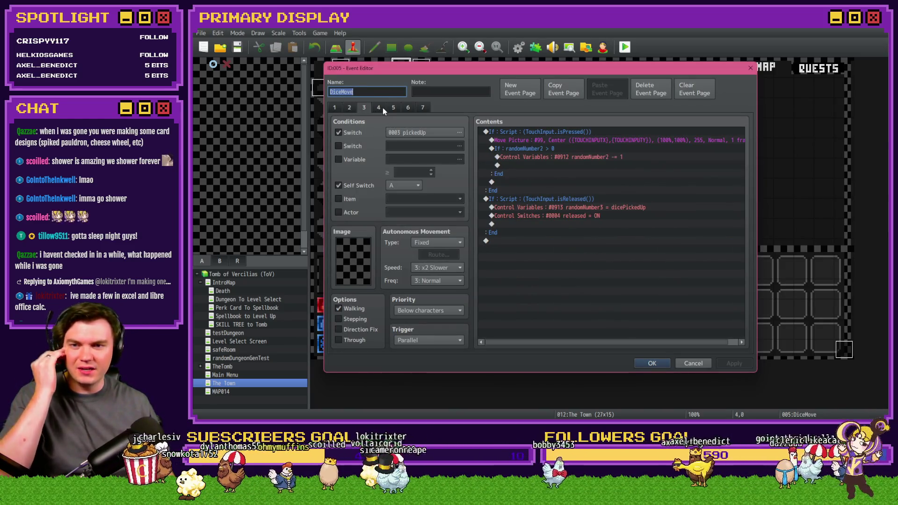
left_click(380, 108)
scroll(578, 178, "down", 7)
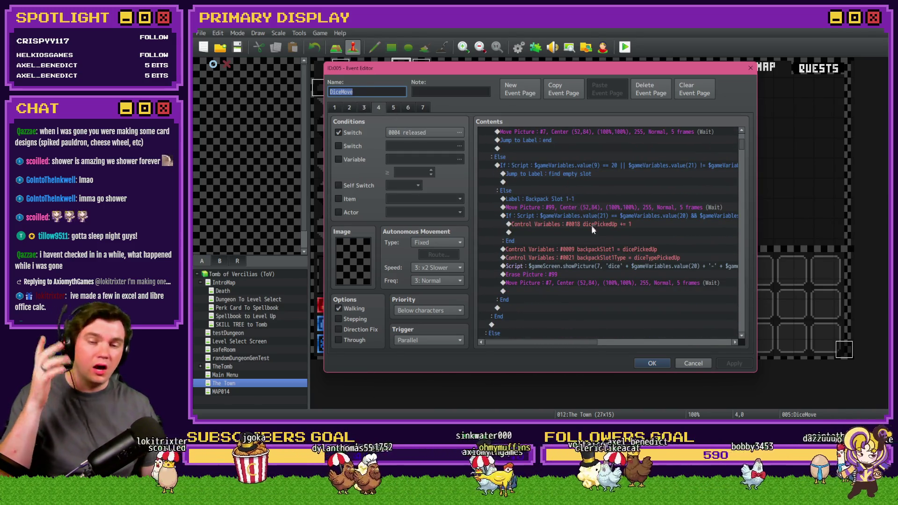
- Replace the dicePickedUp += 1 commands in Backpack Slots 1-1 to 1-3 with Increase Dice Value
left_click(597, 226)
key("Delete")
scroll(599, 233, "down", 5)
left_click(627, 241)
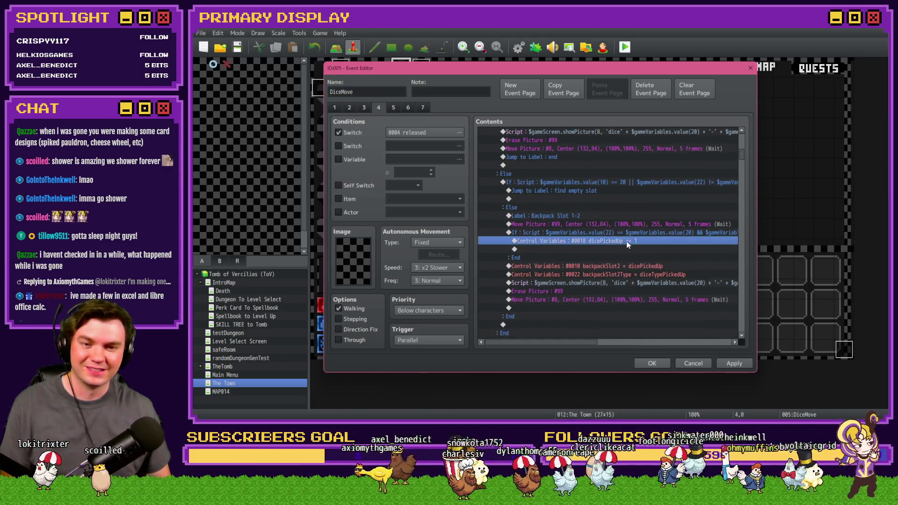
scroll(583, 244, "down", 8)
scroll(587, 249, "down", 5)
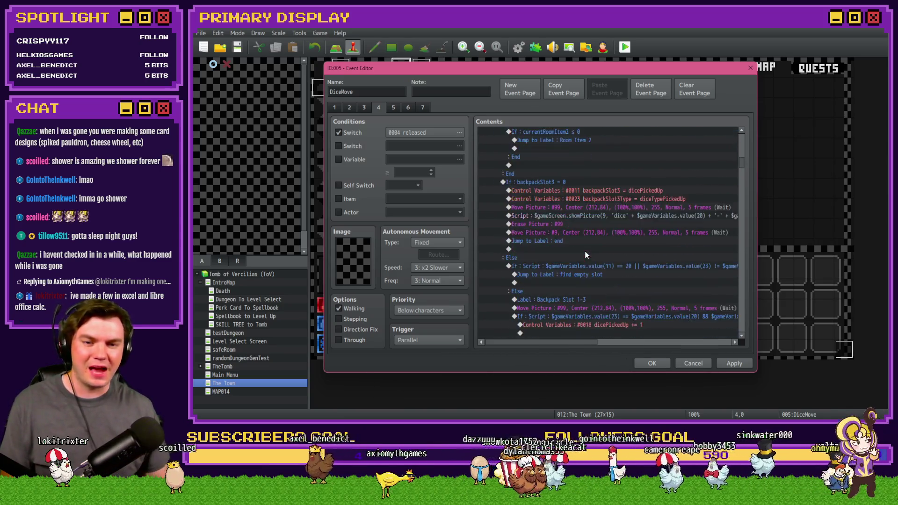
left_click(612, 248)
key("Down")
scroll(610, 254, "down", 8)
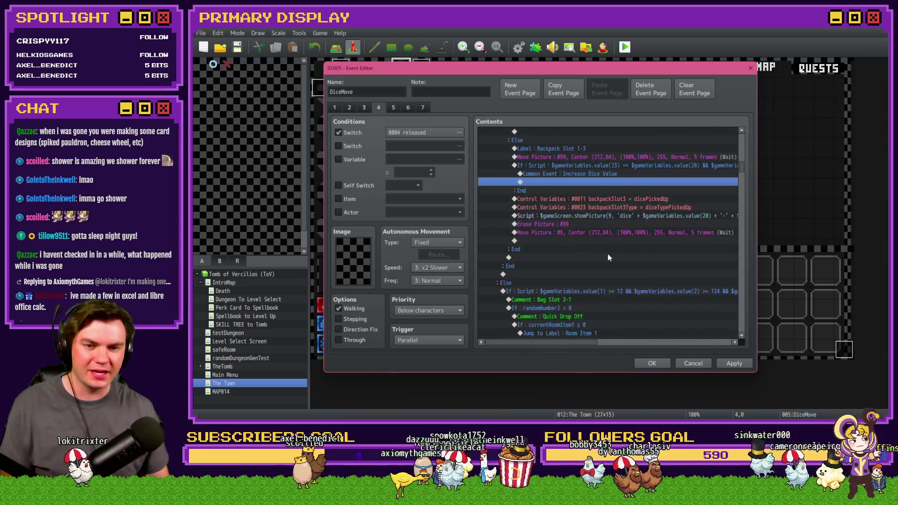
- Swap Backpack Slots 2-1 to 2-3's dicePickedUp += 1 lines for the Increase Dice Value common event
left_click(614, 291)
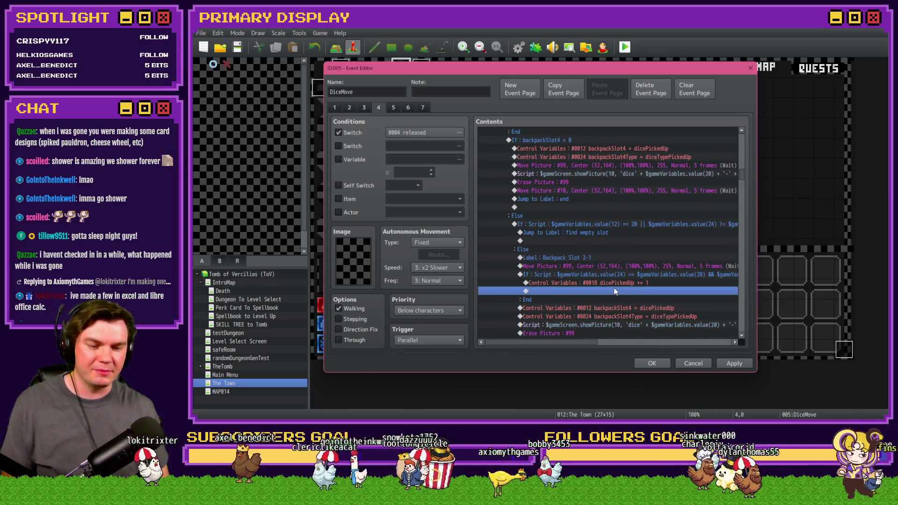
scroll(628, 281, "down", 6)
scroll(603, 262, "down", 6)
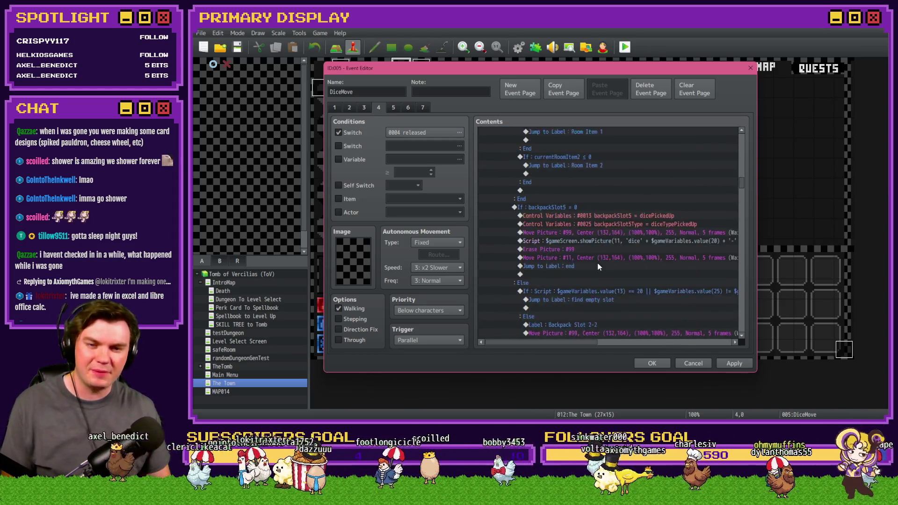
left_click(623, 256)
scroll(626, 266, "down", 10)
scroll(614, 262, "down", 3)
left_click(617, 260)
key("Delete")
key("ctrl+v")
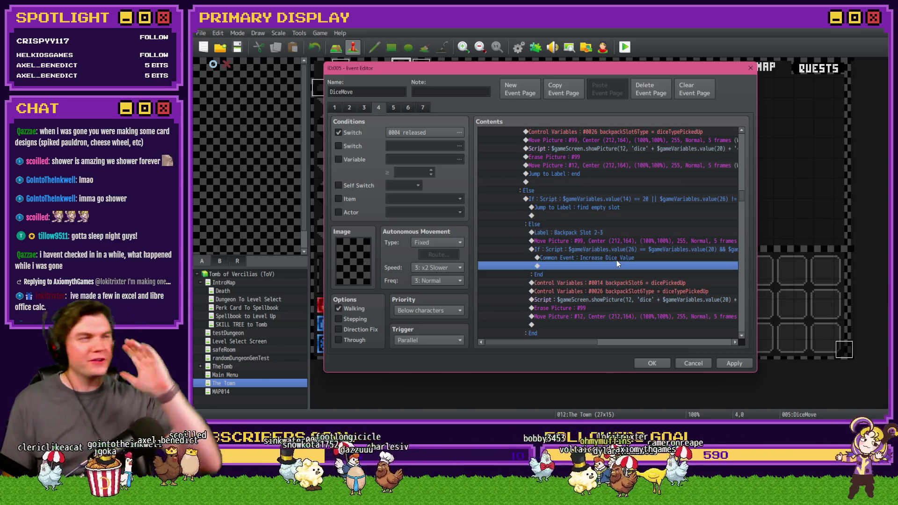
- Replace dicePickedUp += 1 with Increase Dice Value in Backpack Slots 3-1, 3-2 and 3-3
scroll(595, 243, "down", 7)
scroll(596, 237, "down", 3)
left_click(618, 233)
key("Delete")
key("ctrl+v")
scroll(623, 256, "down", 3)
scroll(624, 257, "down", 8)
left_click(635, 249)
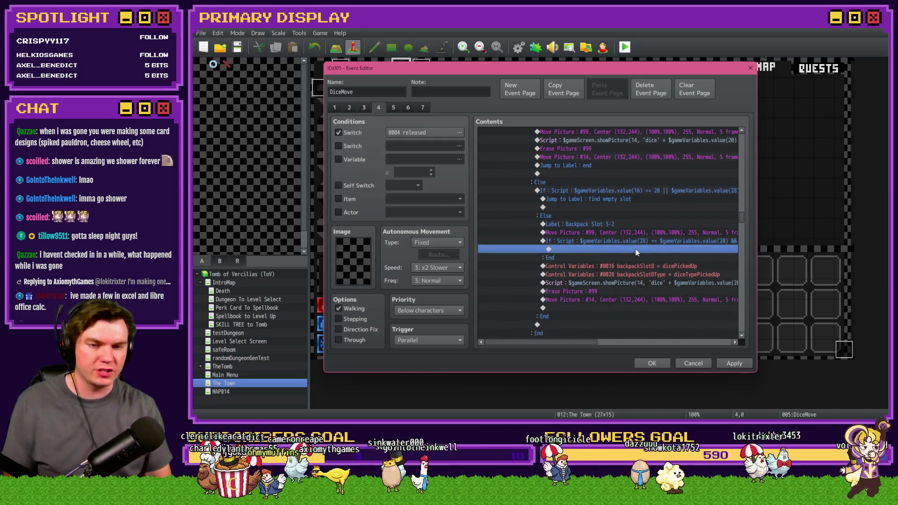
key("ctrl+v")
scroll(627, 260, "down", 8)
left_click(642, 249)
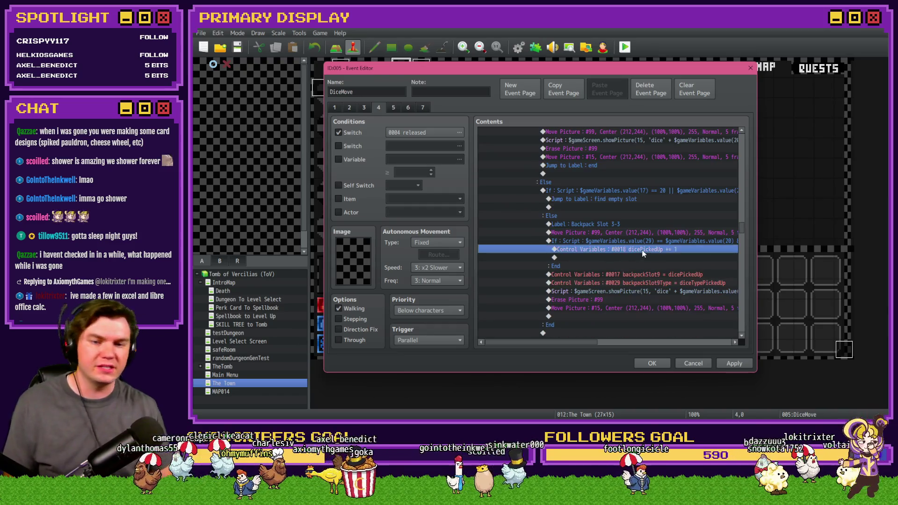
key("Delete")
key("ctrl+v")
scroll(623, 248, "down", 8)
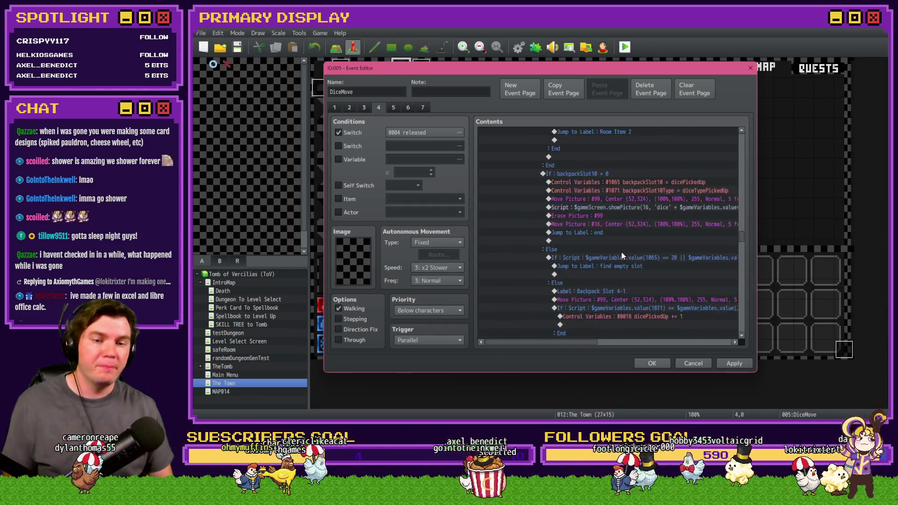
- Replace the dicePickedUp counter lines in Backpack Slots 4-1 to 4-3 with Increase Dice Value
left_click(639, 241)
scroll(639, 246, "down", 10)
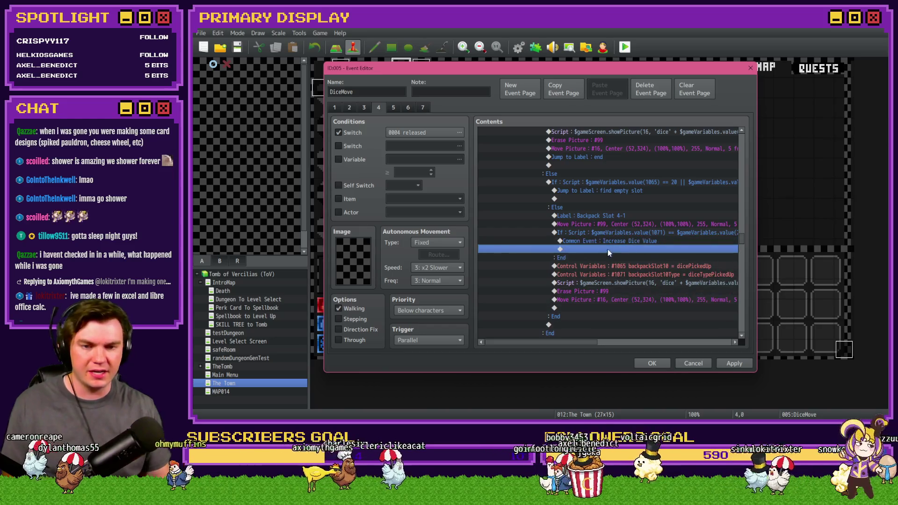
scroll(642, 248, "down", 10)
scroll(619, 270, "down", 5)
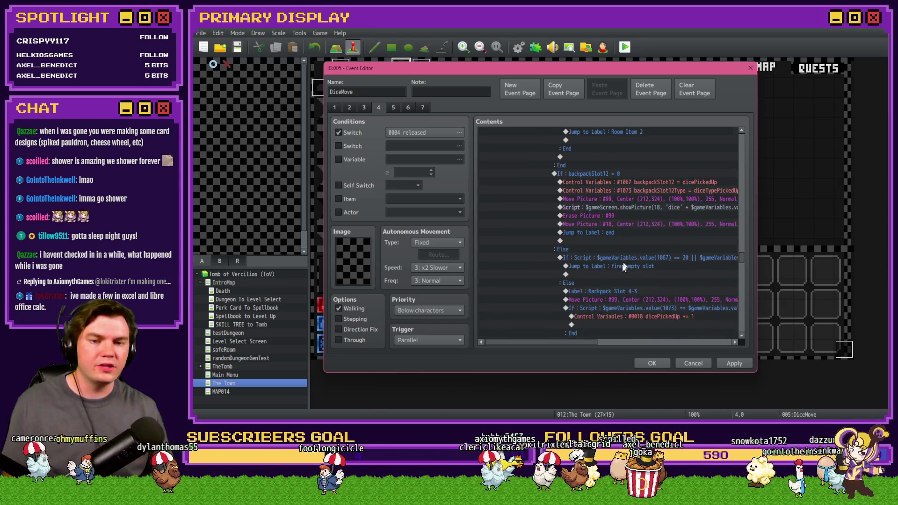
left_click(639, 250)
key("Down")
right_click(639, 247)
left_click(608, 234)
scroll(600, 232, "down", 5)
scroll(604, 236, "down", 3)
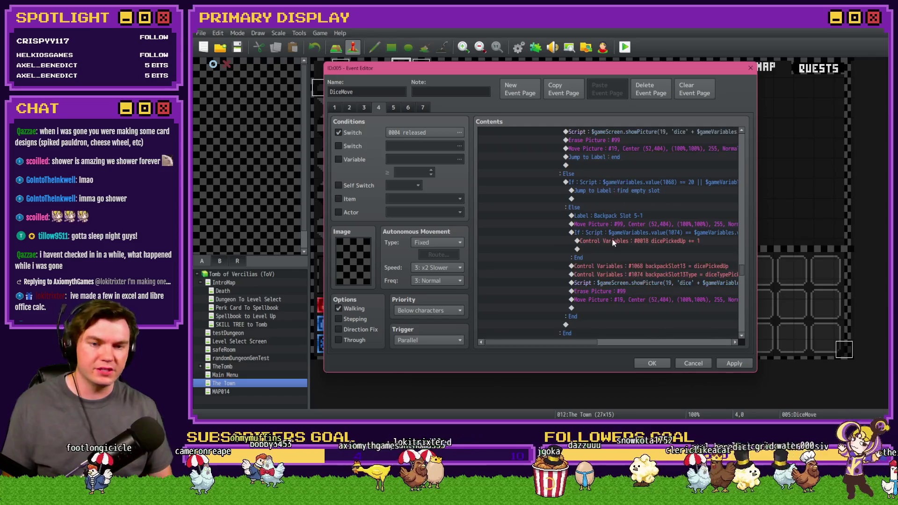
- Replace dicePickedUp += 1 with Increase Dice Value in Backpack Slots 5-1, 5-2 and 5-3
left_click(608, 239)
key("Delete")
key("ctrl+v")
scroll(608, 238, "down", 2)
scroll(608, 238, "down", 10)
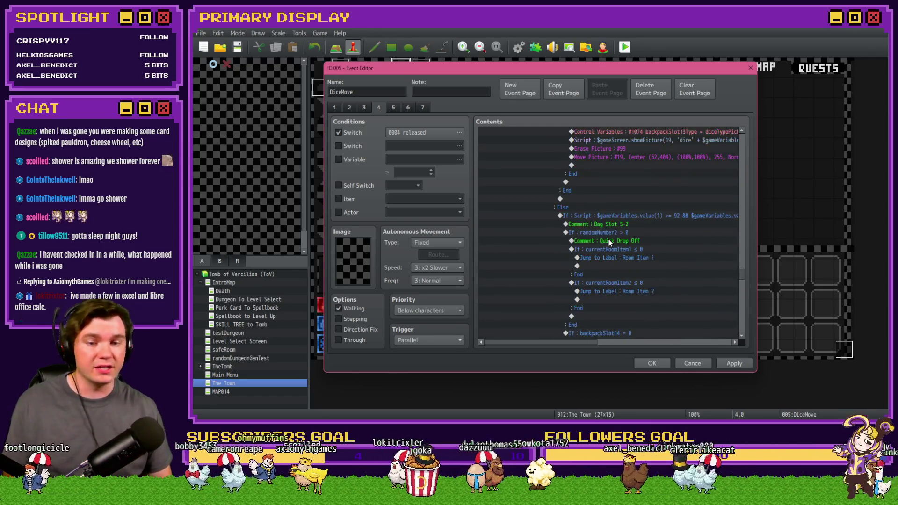
left_click(663, 199)
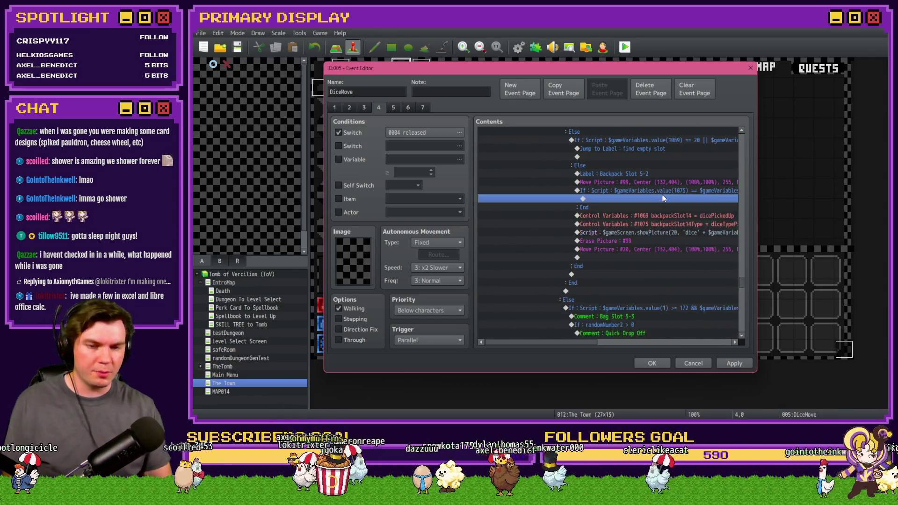
key("Delete")
key("ctrl+v")
scroll(629, 223, "down", 10)
scroll(623, 249, "down", 6)
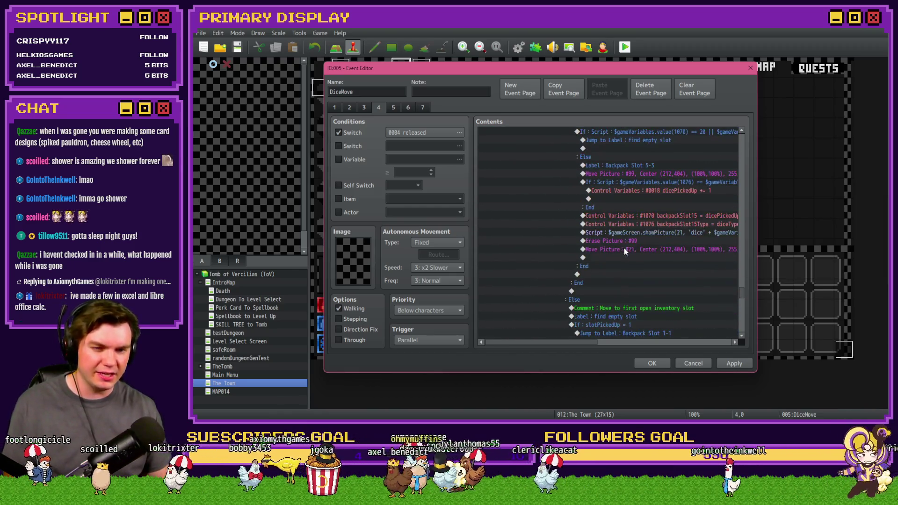
left_click(655, 191)
key("Delete")
key("ctrl+v")
scroll(632, 203, "down", 5)
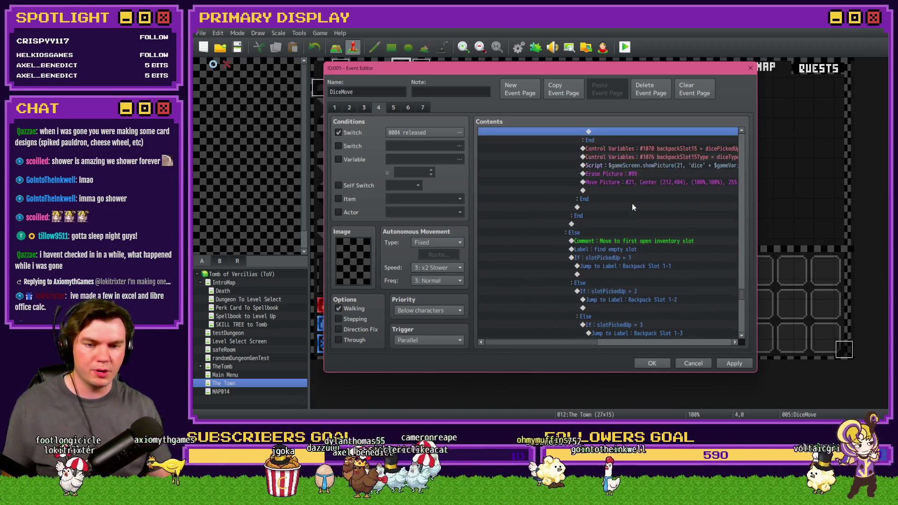
- Confirm the event, set the player start on the top-left tile, then save and playtest
left_click(652, 363)
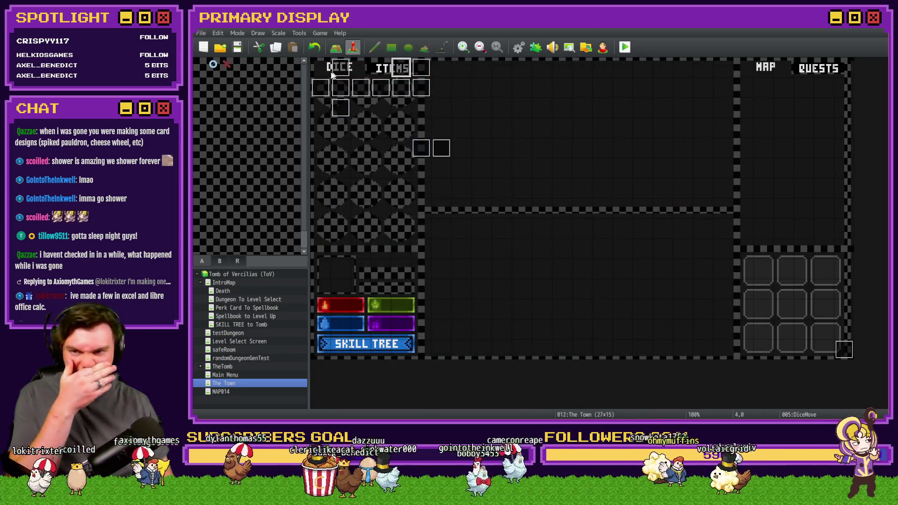
right_click(312, 66)
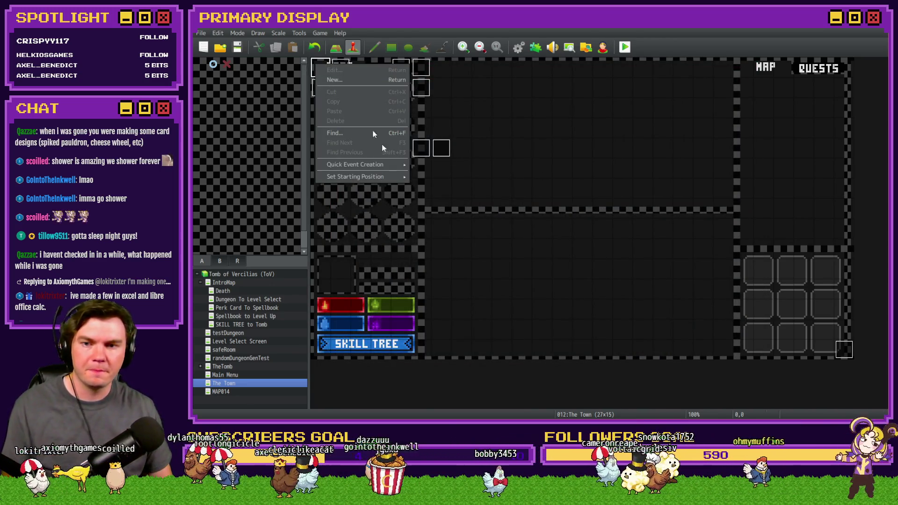
left_click(400, 175)
left_click(625, 47)
left_click(508, 235)
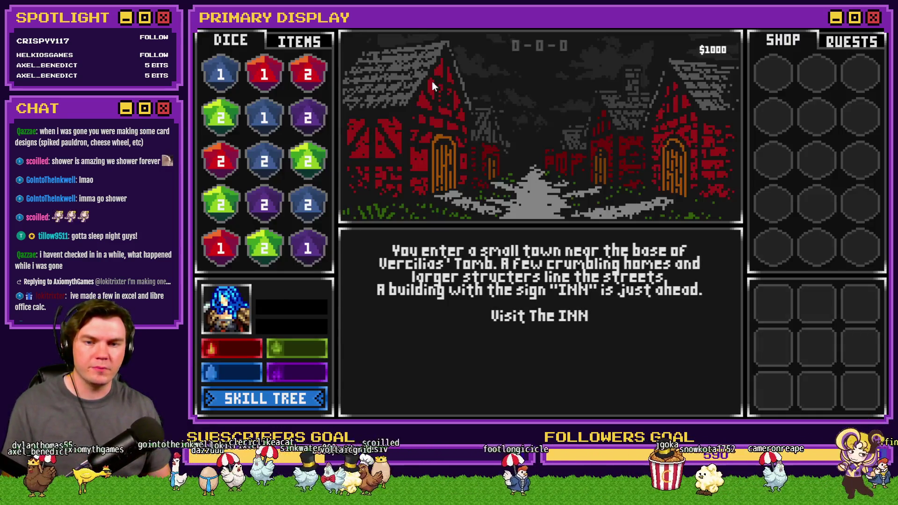
- Visit and leave the Inn, then merge two blue 2 dice into a blue 3
left_click(548, 319)
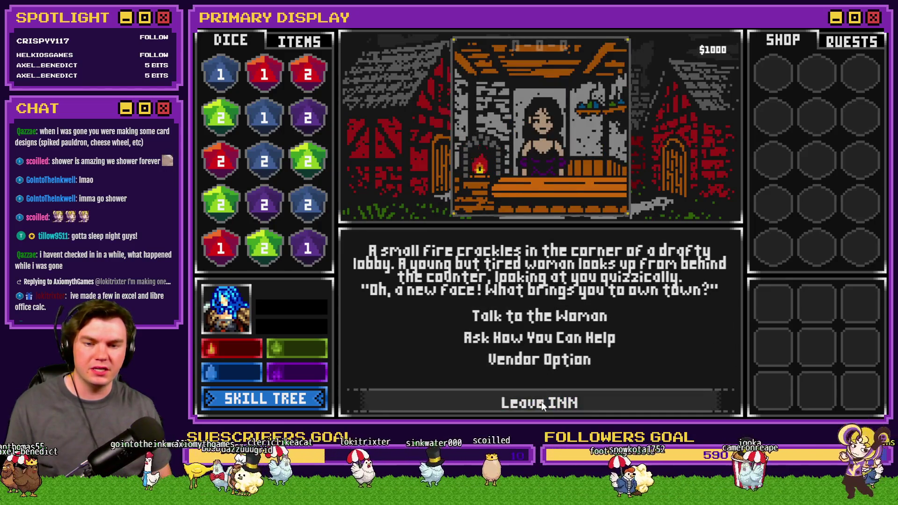
left_click(540, 402)
mouse_move(264, 162)
left_mouse_down()
mouse_move(296, 203)
mouse_move(297, 194)
left_mouse_up()
- Buy a green die at the Mages Guild onto the green 2, making a green 3, then close the playtest
left_click(527, 334)
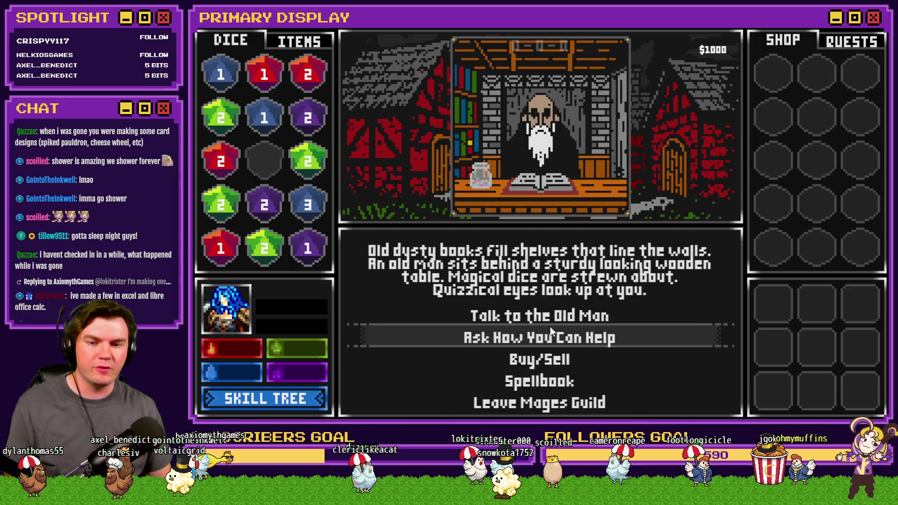
left_click(566, 359)
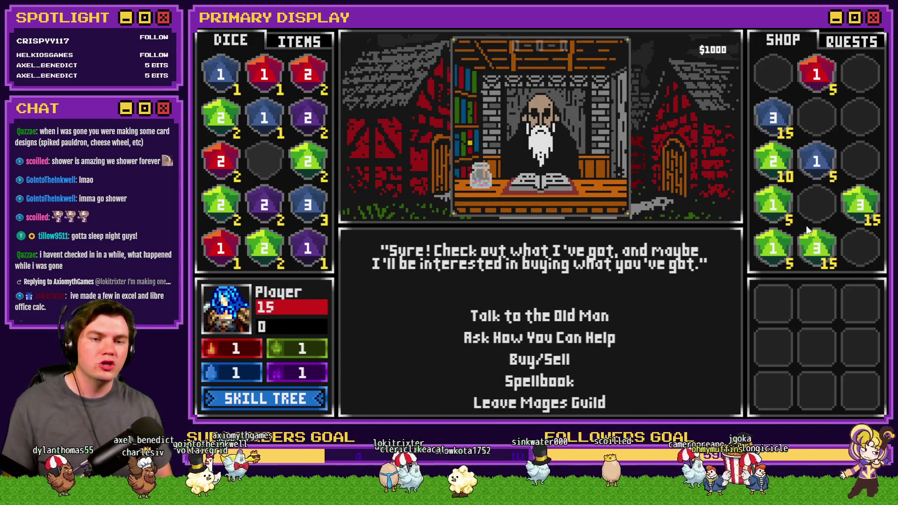
mouse_move(774, 161)
left_mouse_down()
mouse_move(689, 192)
mouse_move(308, 164)
left_mouse_up()
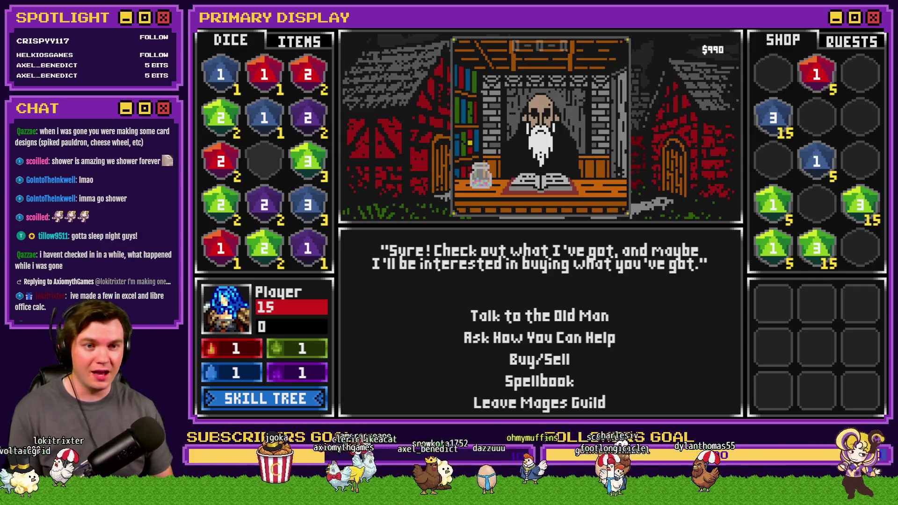
key("alt+F4")
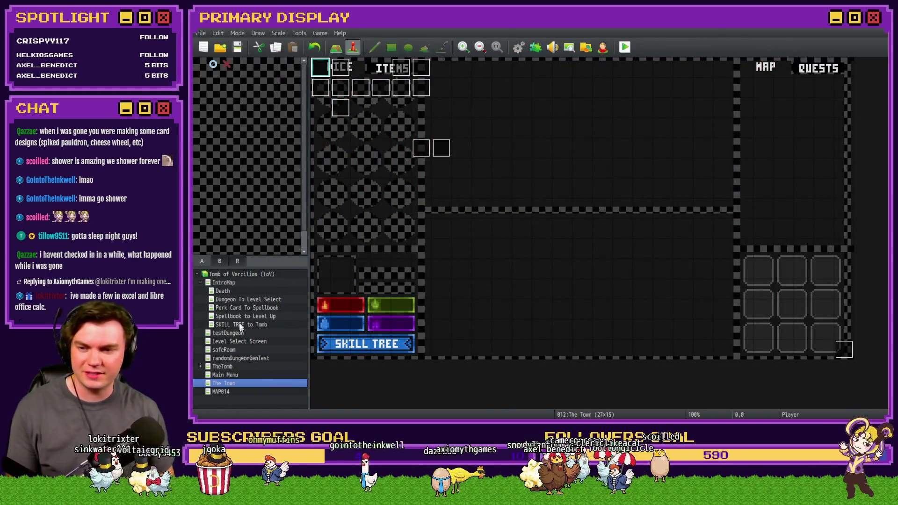
- Set the player start on Perk Card To Spellbook's top-left tile, then save and playtest
left_click(240, 308)
right_click(320, 69)
mouse_move(365, 179)
left_click(430, 178)
left_click(627, 47)
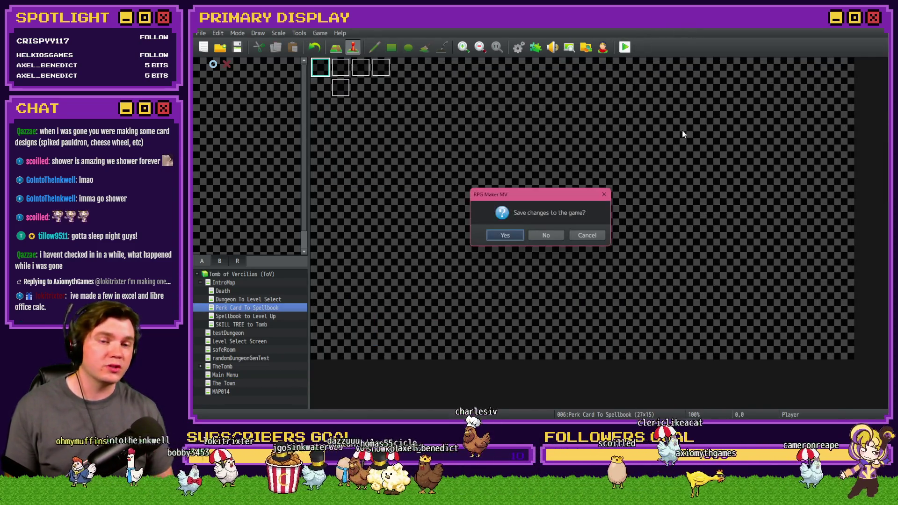
left_click(509, 235)
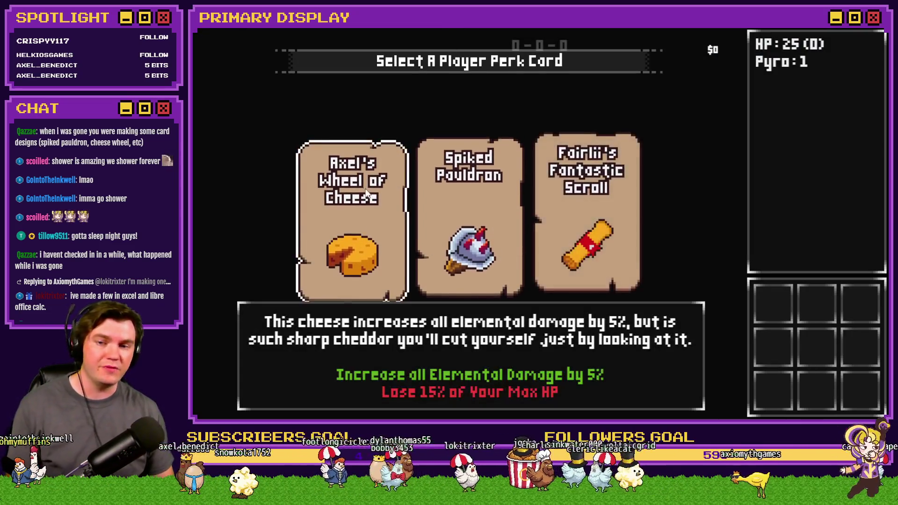
- Pick perk cards across several hands, including Nick's Hat of Divine Wisdom, then close the playtest
mouse_move(470, 209)
mouse_move(622, 211)
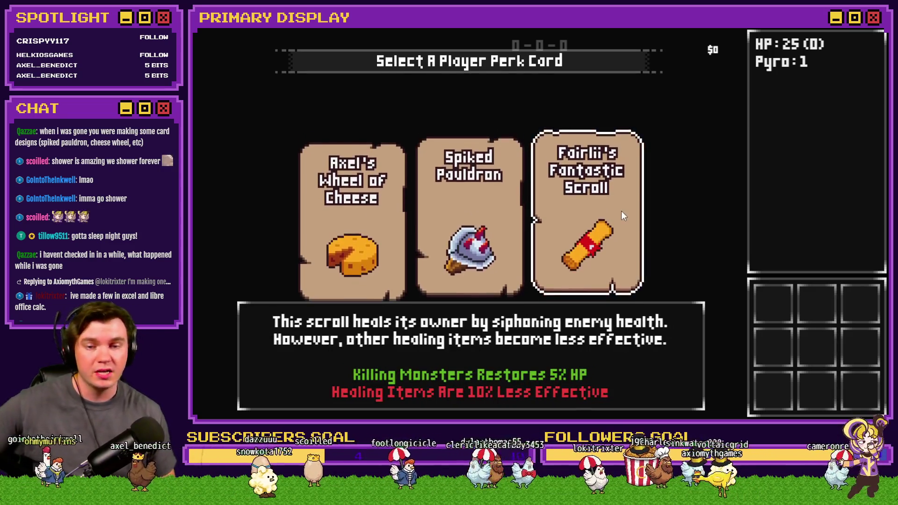
left_click(622, 212)
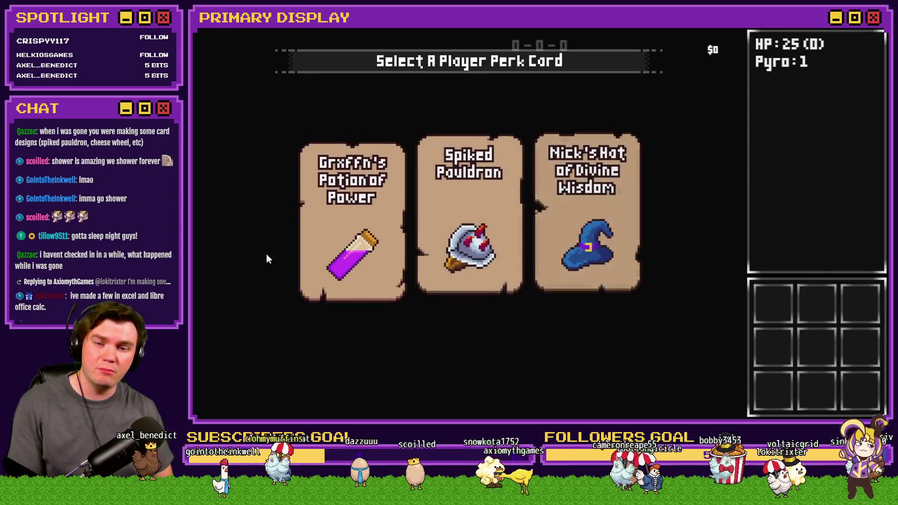
mouse_move(355, 206)
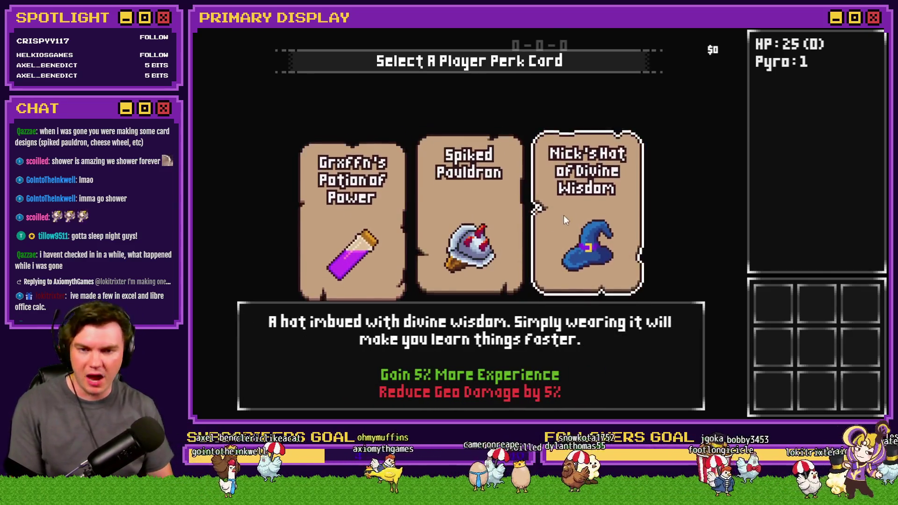
left_click(588, 220)
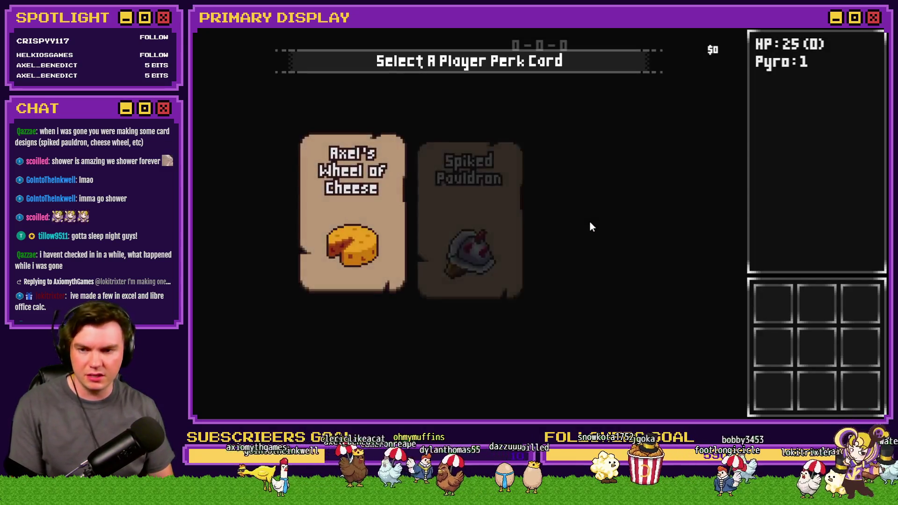
left_click(607, 229)
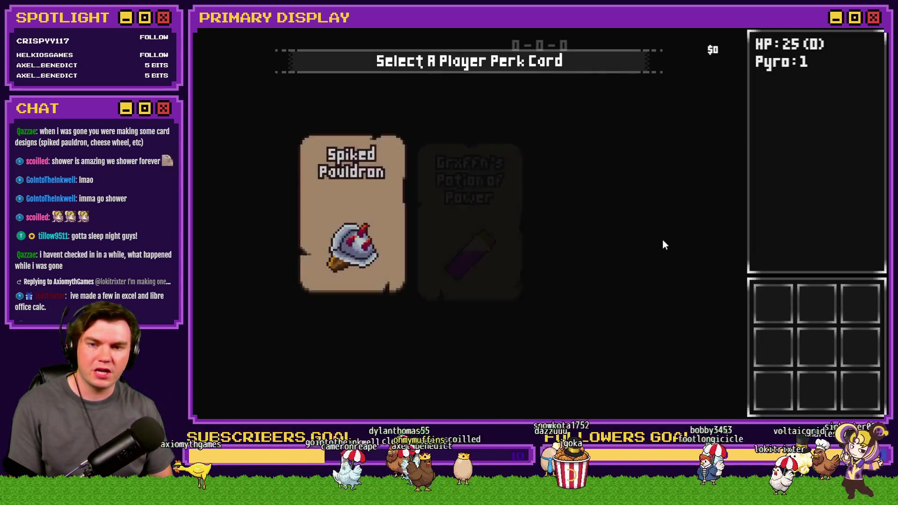
mouse_move(619, 220)
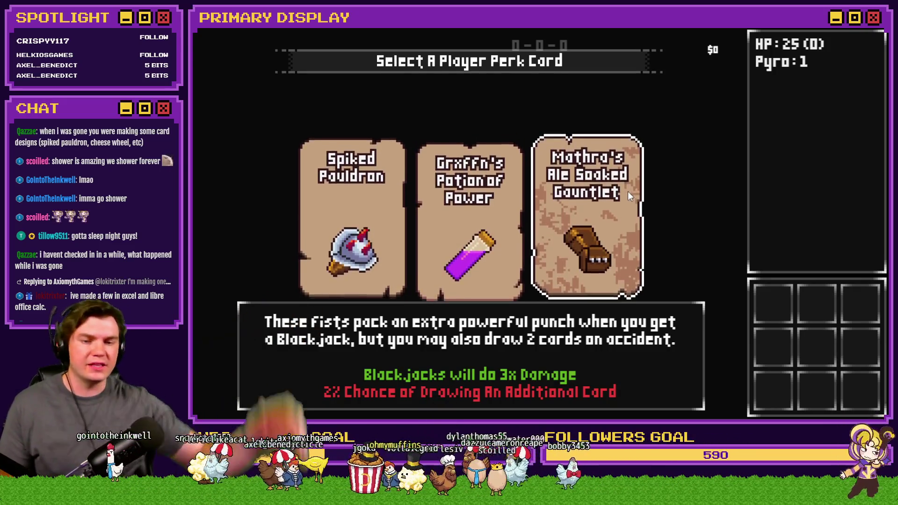
key("alt+F4")
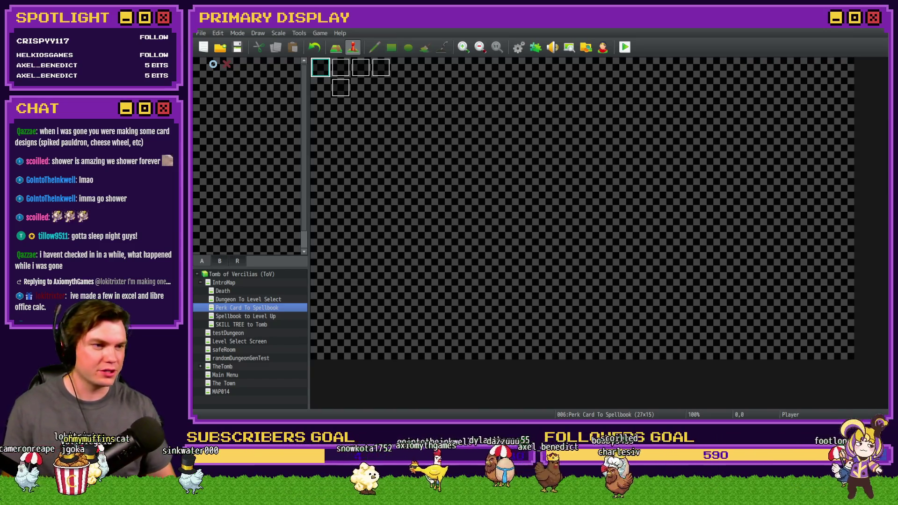
key("alt+Tab")
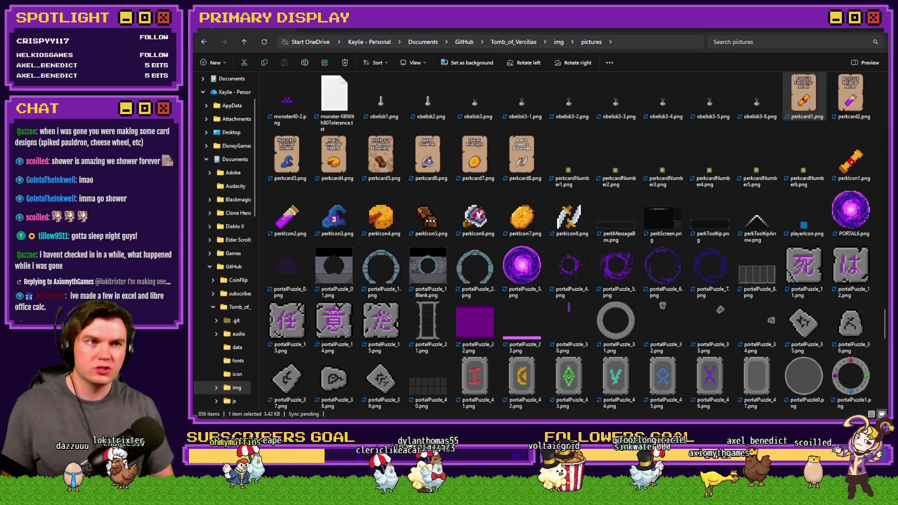
- Browse the perk card images from perkcard1.png, comparing the Coin and Daggers of Damage cards
key("Return")
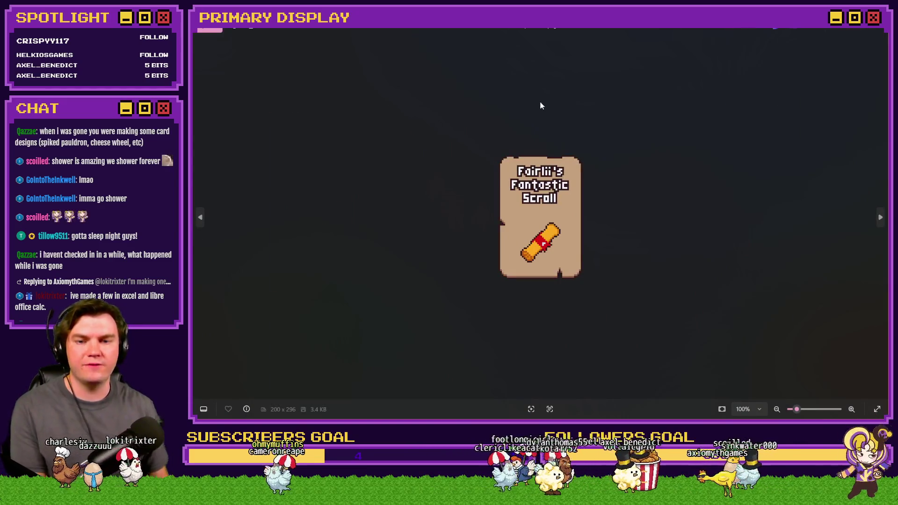
key("Right")
key("Right")
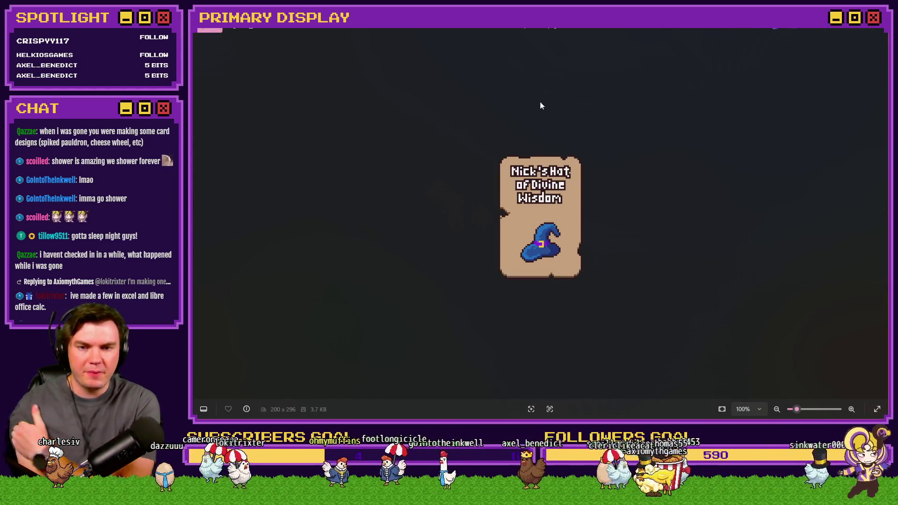
key("Right")
key("Right")
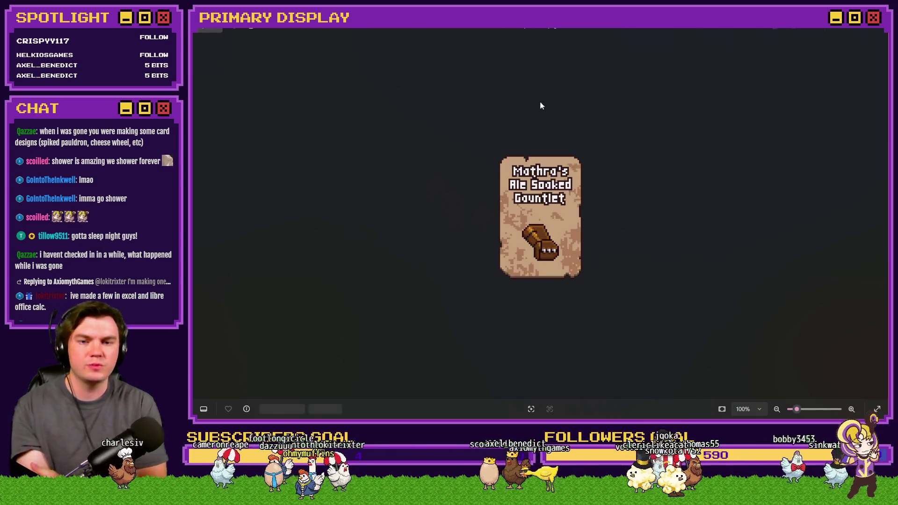
key("Right")
key("Right")
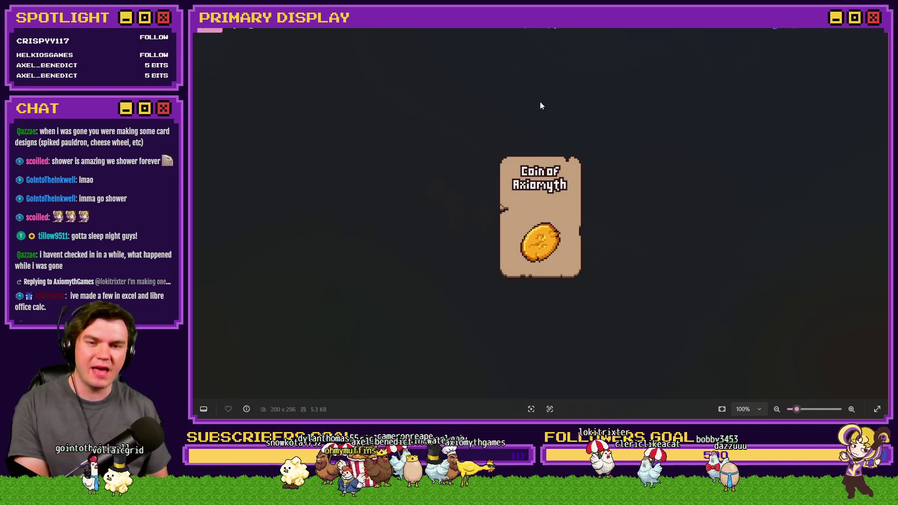
key("Right")
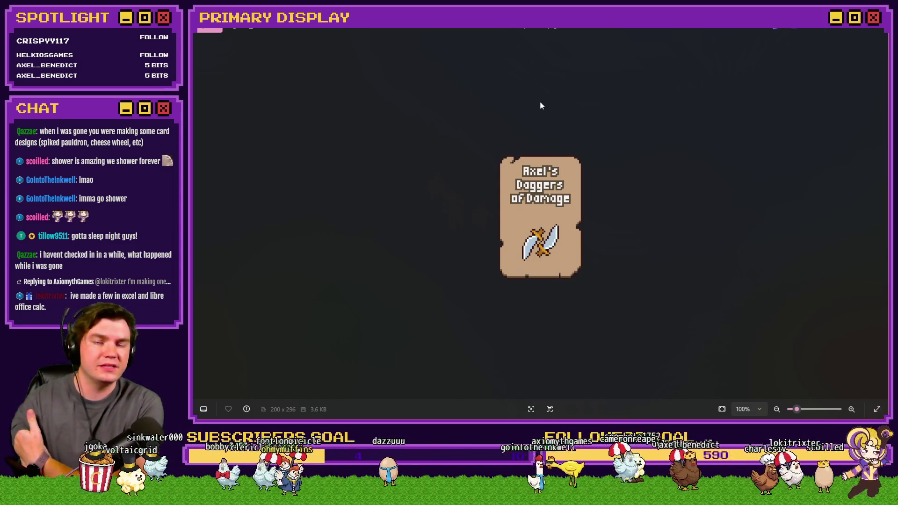
key("Right")
key("Right")
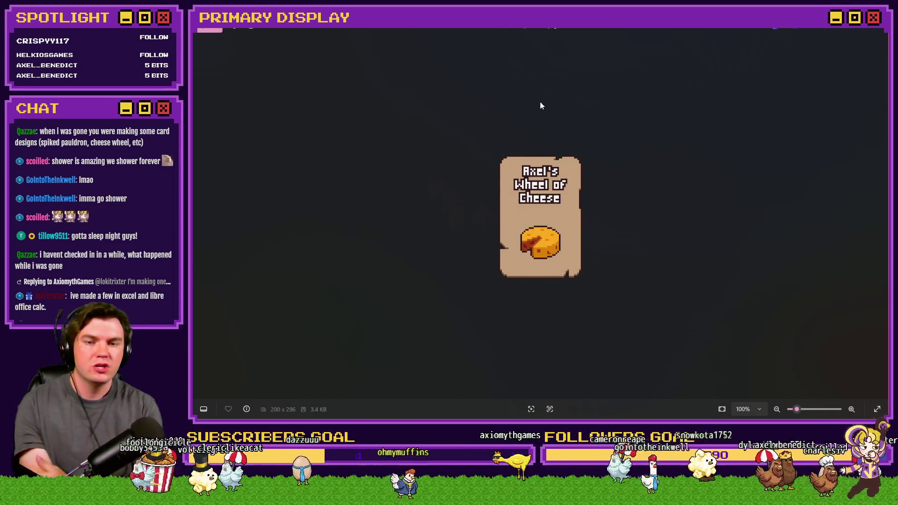
key("Left")
key("Left")
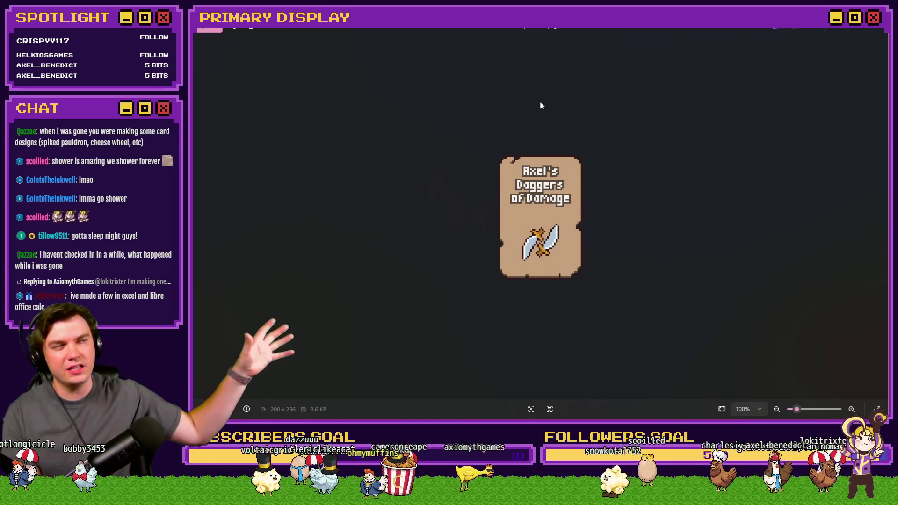
key("Right")
key("Left")
key("Right")
key("Left")
key("Right")
key("Left")
key("Left")
key("Right")
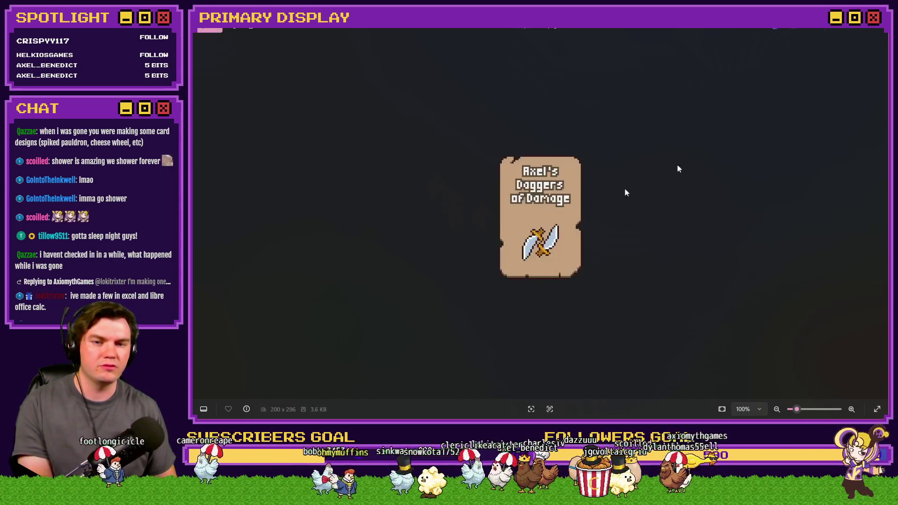
- View perkcard7.png (Coin of Axiomyth) and perkIcon7.png, then return to RPG Maker MV's map
left_click(876, 32)
mouse_move(707, 161)
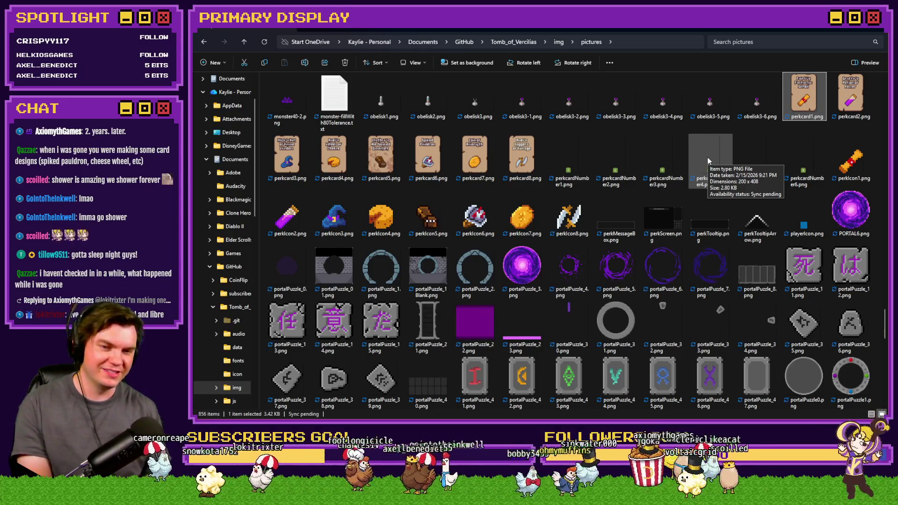
double_click(476, 169)
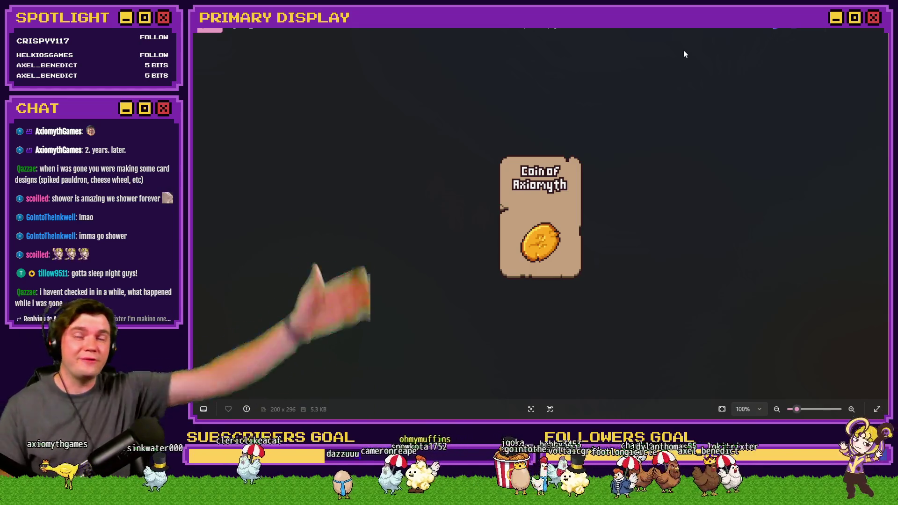
left_click(874, 29)
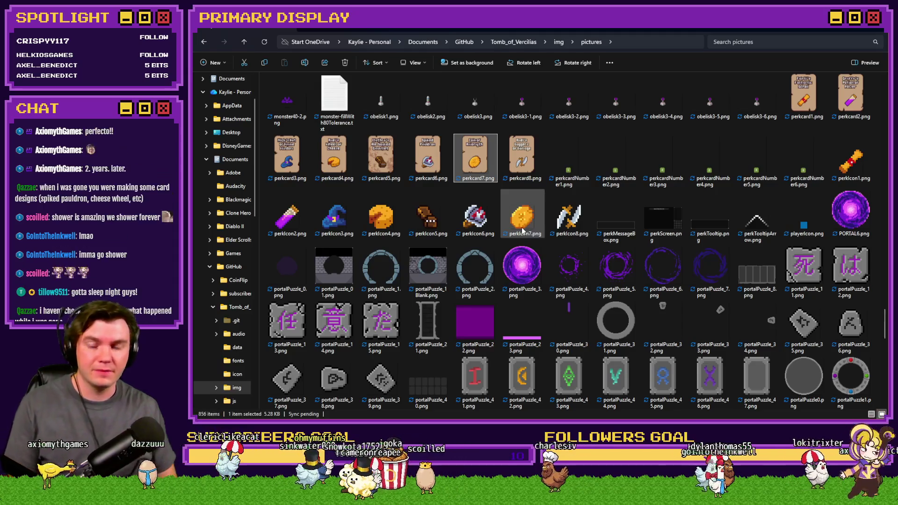
double_click(534, 230)
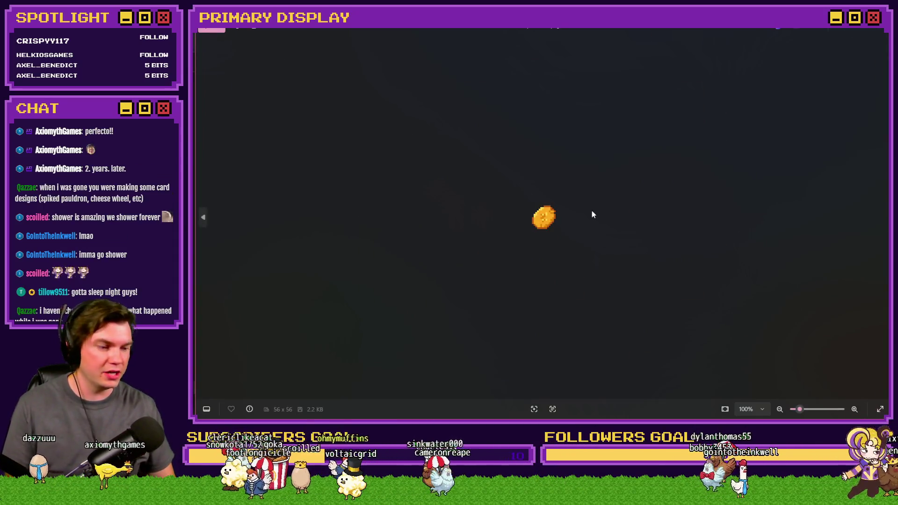
left_click(875, 31)
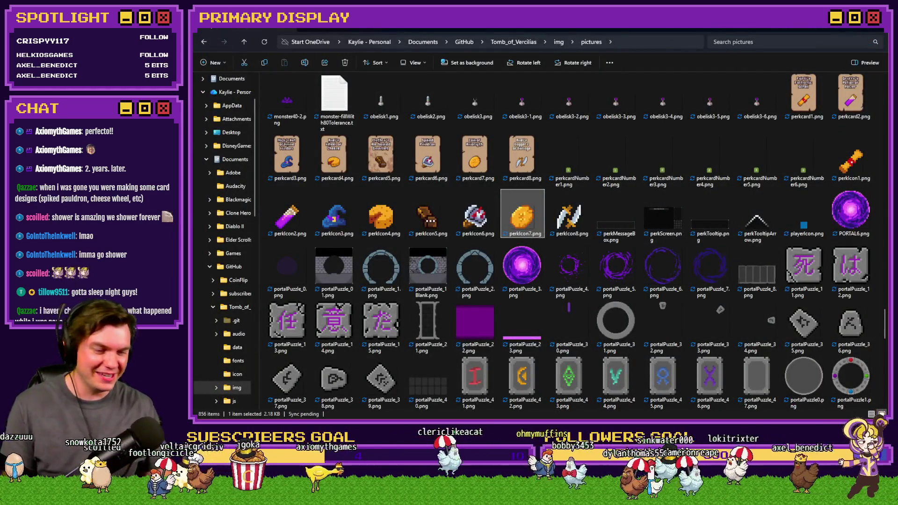
key("alt+Tab")
double_click(341, 67)
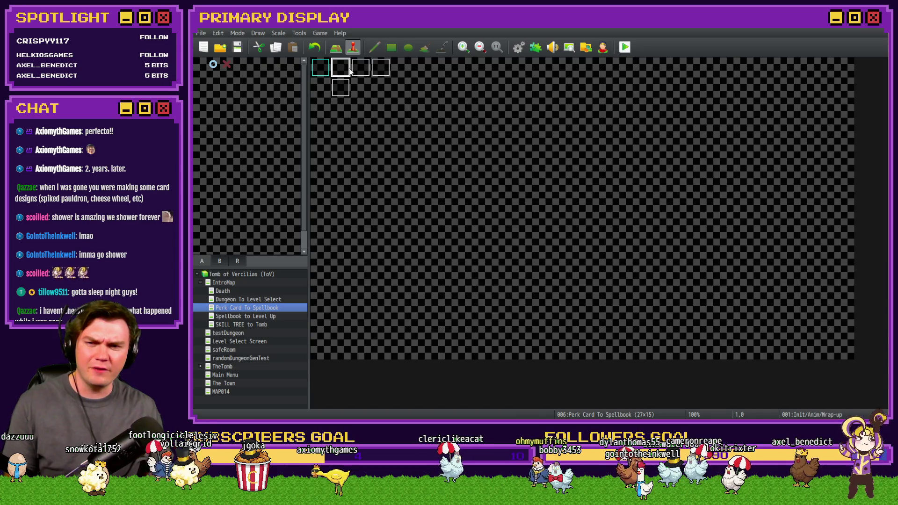
- Scroll through the Init/Anim/Wrap-up event, then inspect the Selecting Perk event
scroll(566, 236, "down", 3)
scroll(566, 236, "down", 10)
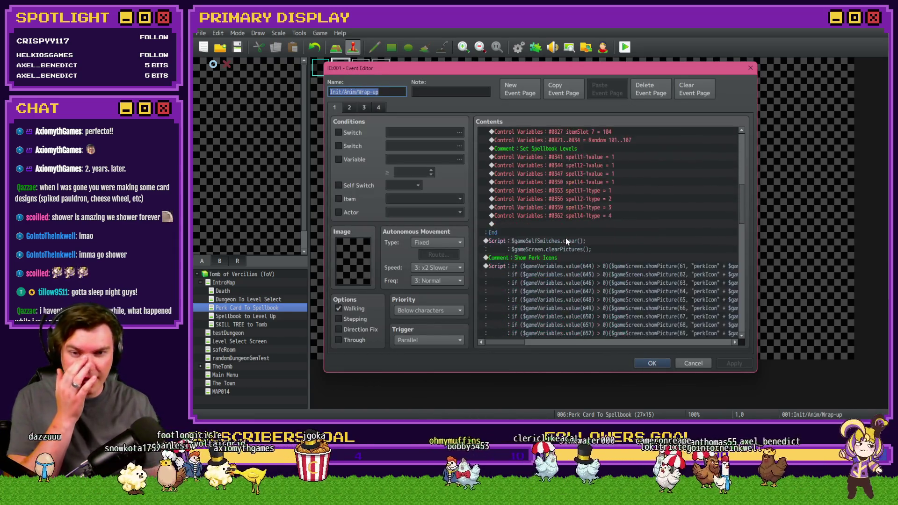
scroll(567, 248, "down", 15)
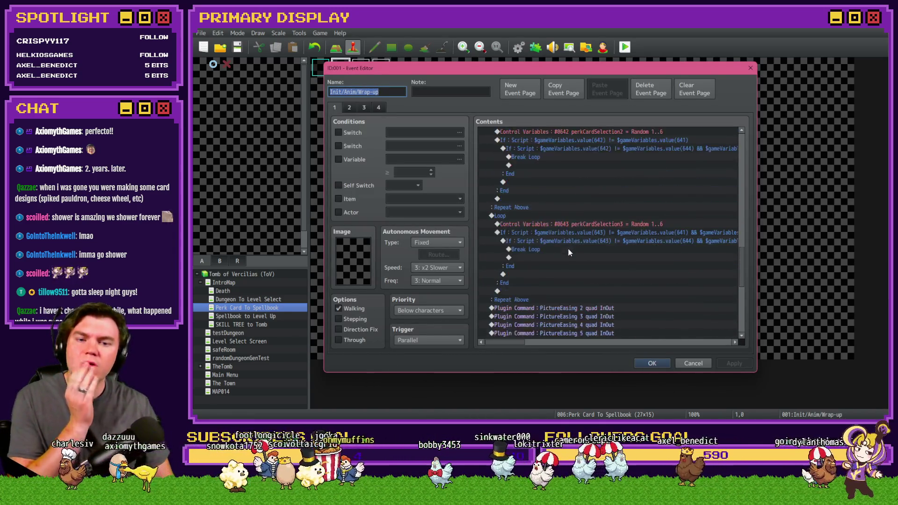
key("Escape")
double_click(360, 68)
scroll(578, 225, "down", 10)
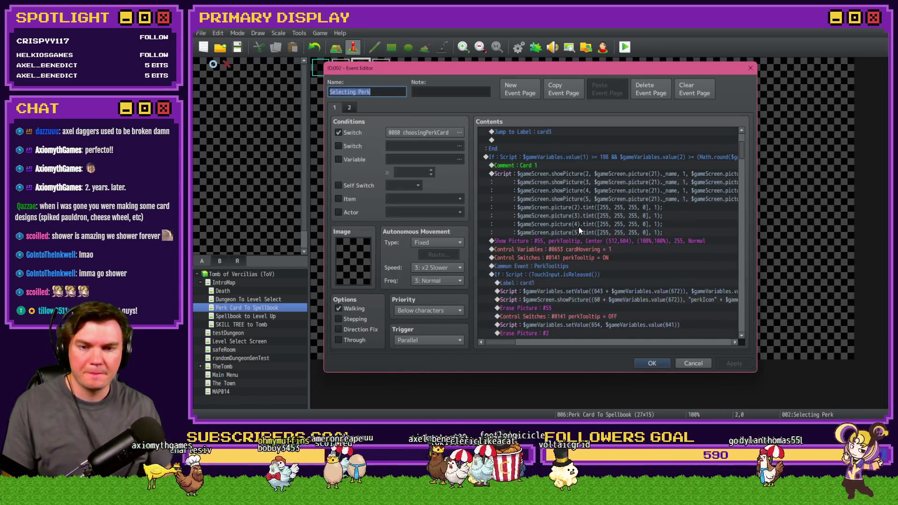
scroll(579, 229, "down", 12)
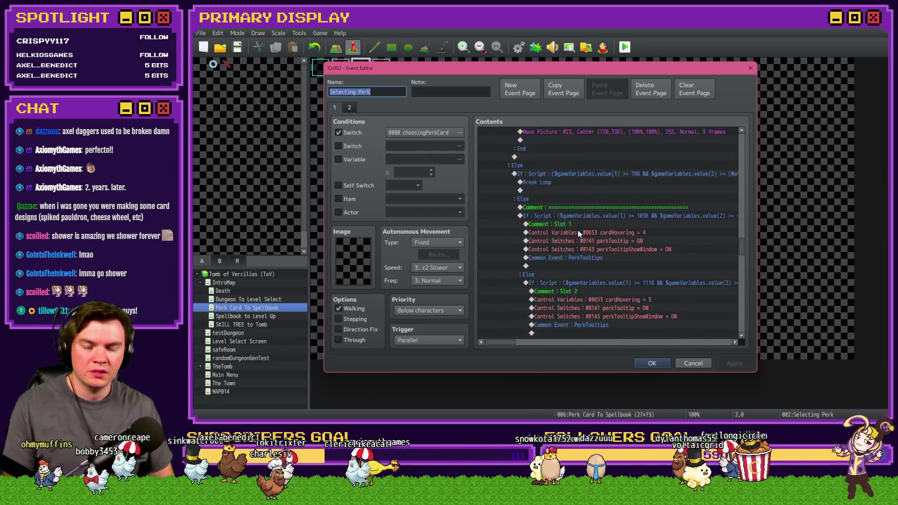
key("Escape")
- Inspect the keyboardInput and buttonPressAnimations events and glance at the Common Events database
left_click(339, 87)
double_click(339, 88)
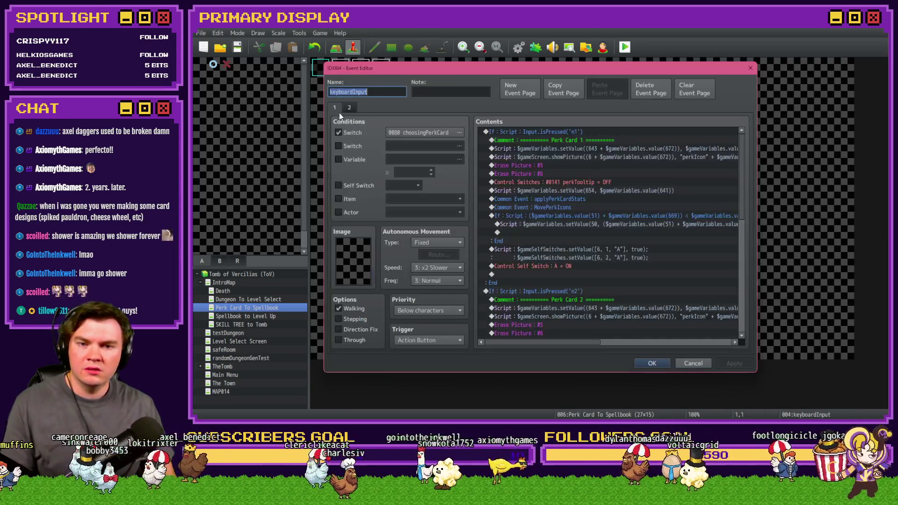
scroll(657, 187, "down", 2)
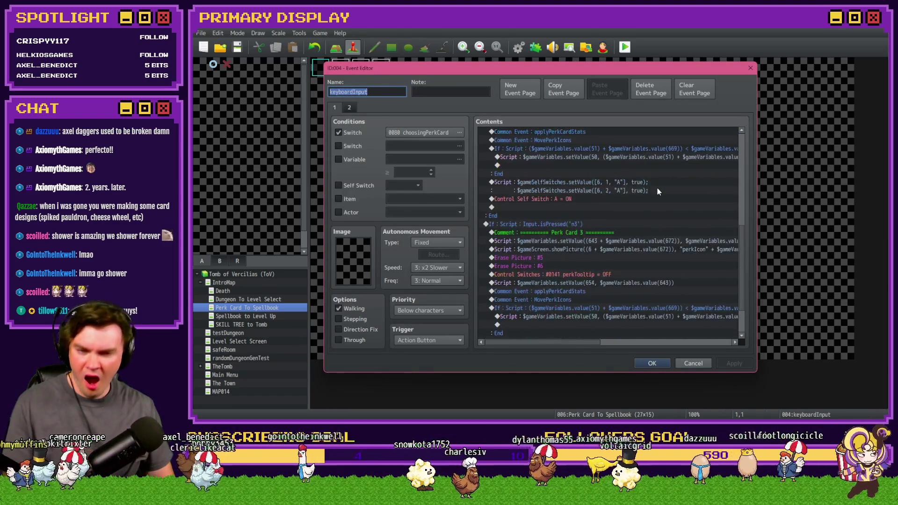
left_click(350, 107)
key("Escape")
double_click(380, 68)
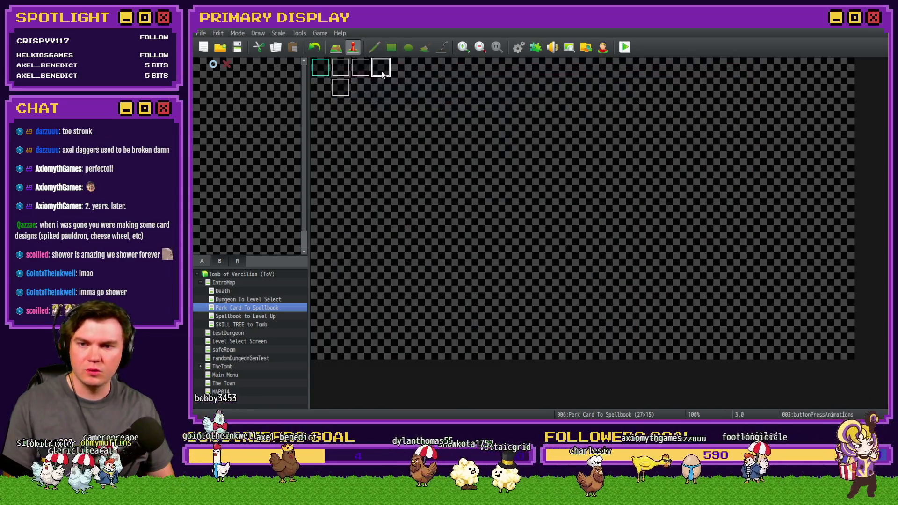
key("Escape")
left_click(522, 48)
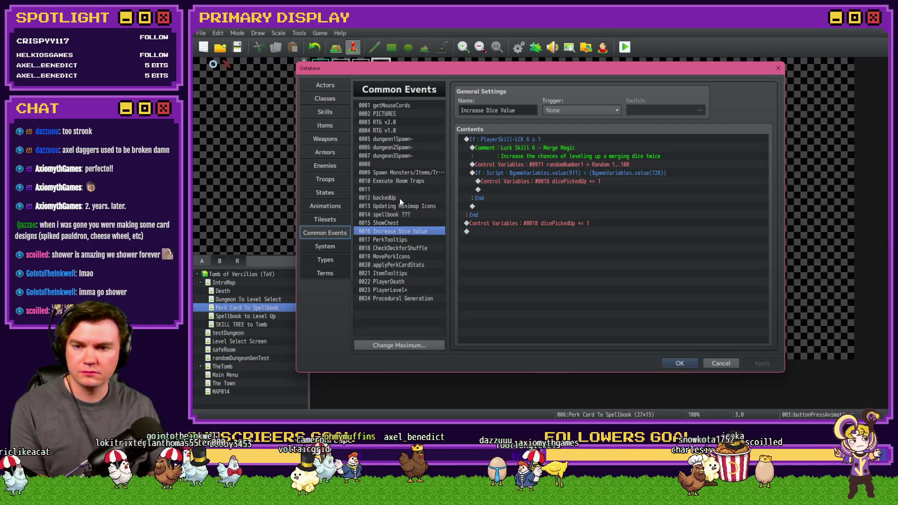
key("Escape")
- Reopen the Init/Anim/Wrap-up event and scroll to the perkCardSelection1 random roll command
double_click(340, 67)
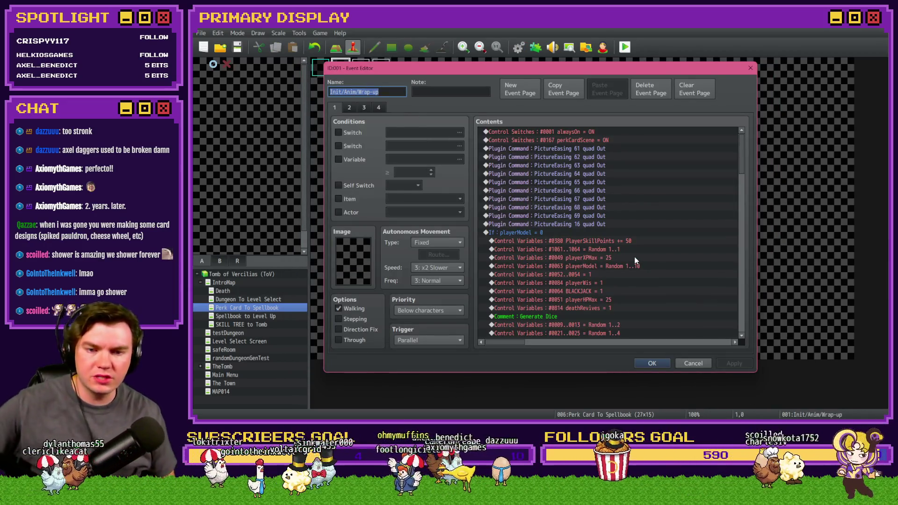
scroll(616, 290, "down", 2)
scroll(616, 288, "down", 8)
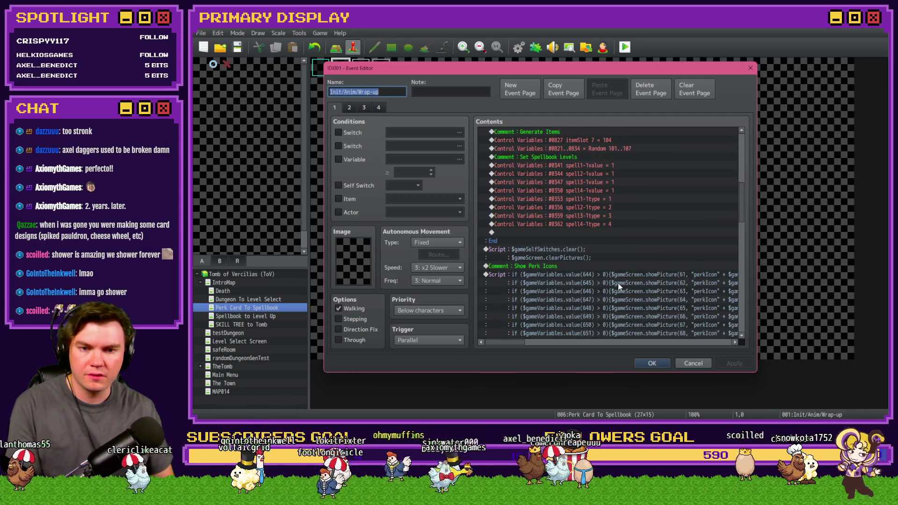
scroll(618, 289, "up", 2)
scroll(617, 291, "down", 5)
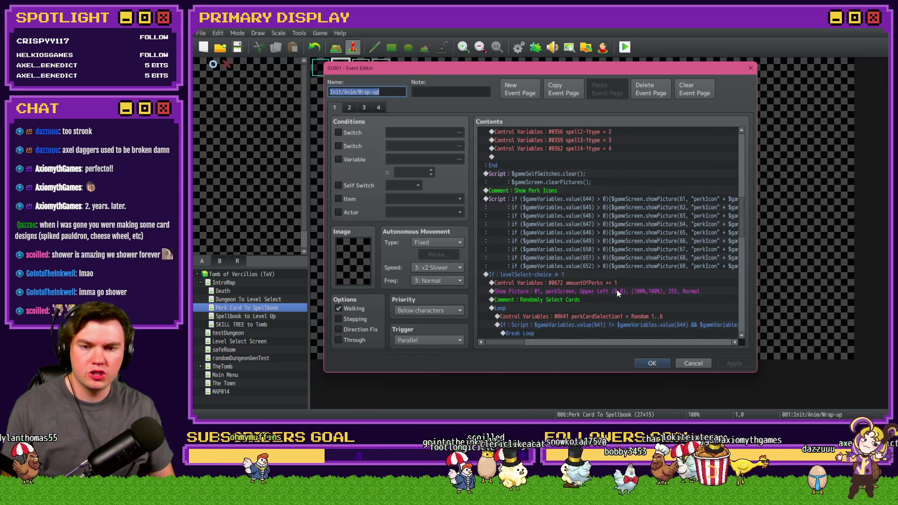
scroll(617, 292, "down", 2)
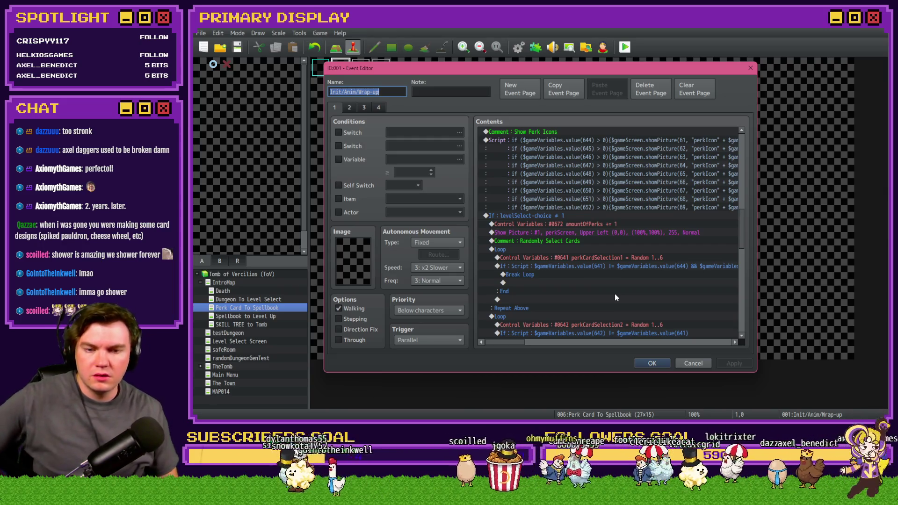
left_click(625, 258)
scroll(617, 276, "down", 2)
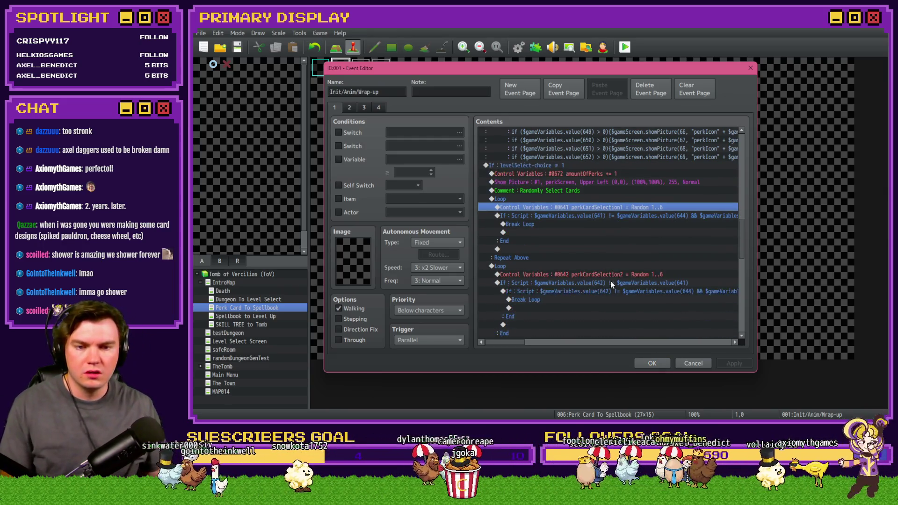
- Make the perkCardSelection random rolls range 1..7 instead of 1..6
key("alt+Tab")
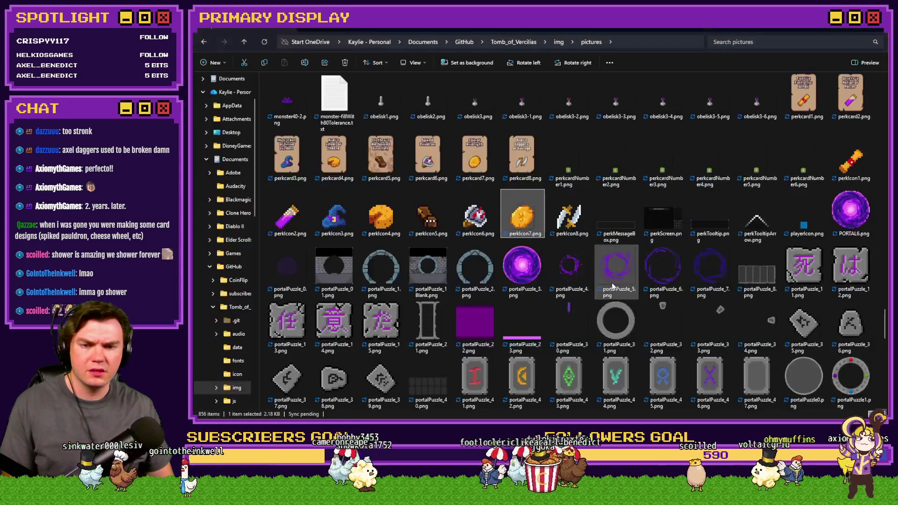
key("alt+Tab")
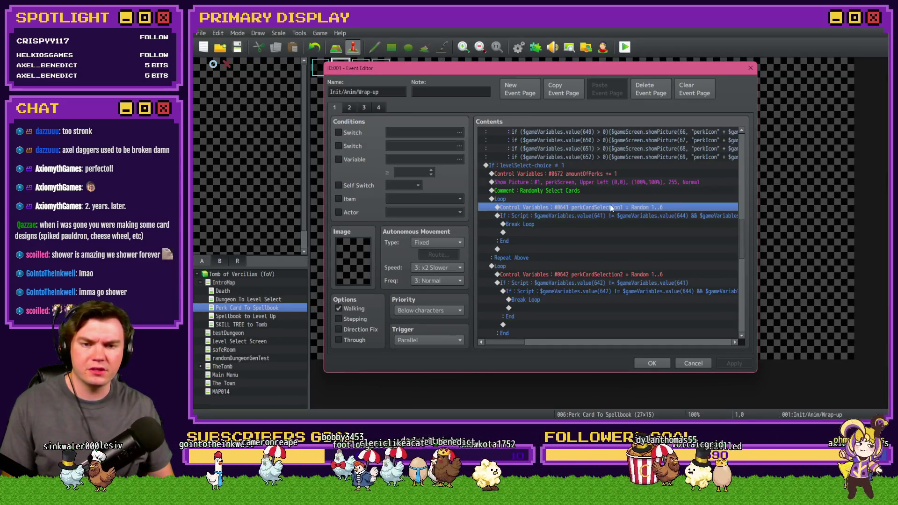
double_click(611, 207)
left_click(641, 312)
double_click(622, 271)
left_click(641, 312)
scroll(634, 304, "down", 3)
double_click(638, 300)
left_click(663, 264)
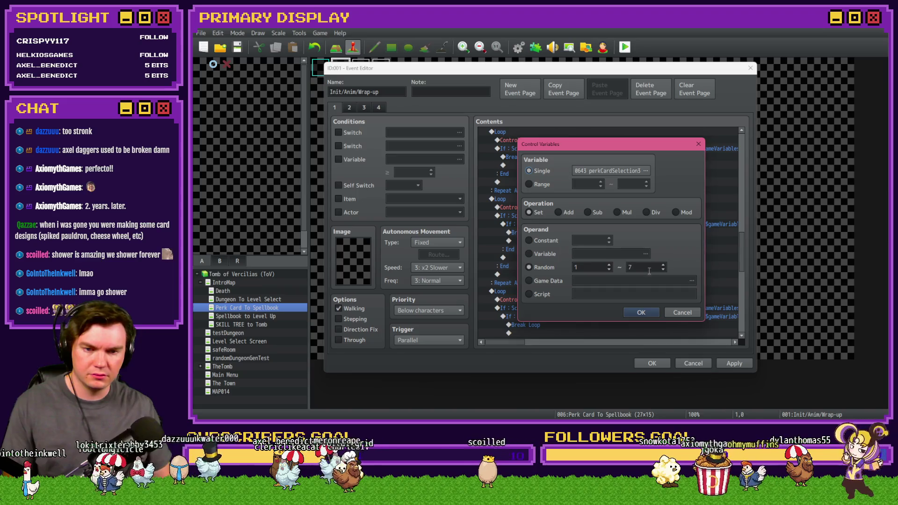
left_click(641, 312)
- Look over the event's pages 2, 3 and 4, then close the event editor
scroll(584, 305, "down", 5)
scroll(584, 304, "down", 7)
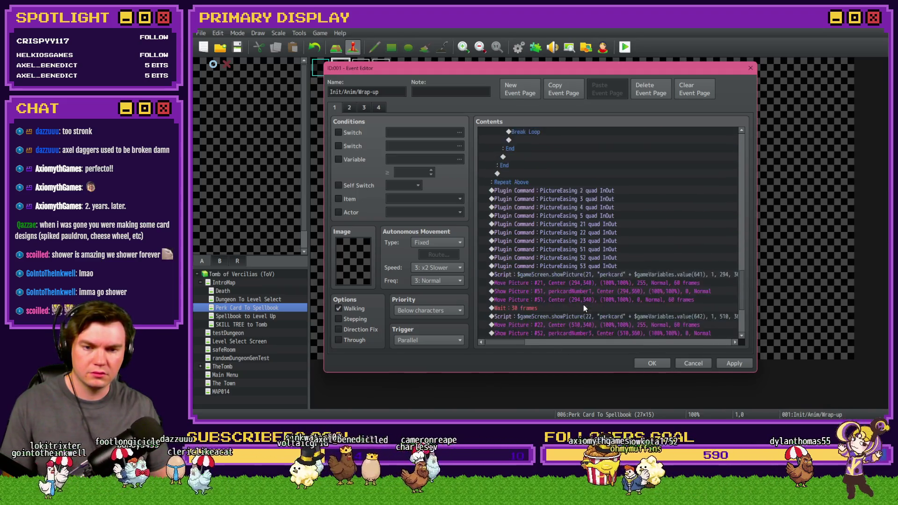
left_click(354, 108)
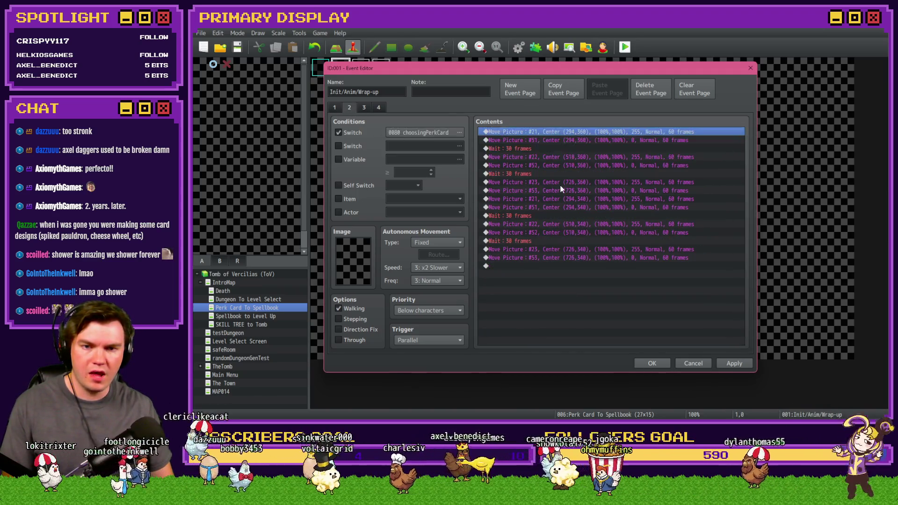
left_click(368, 109)
left_click(373, 107)
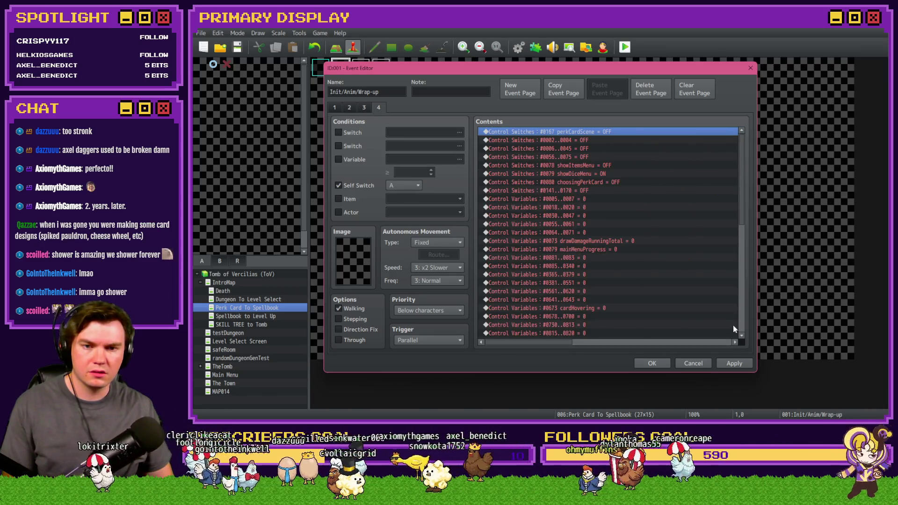
scroll(702, 313, "down", 10)
left_click(655, 362)
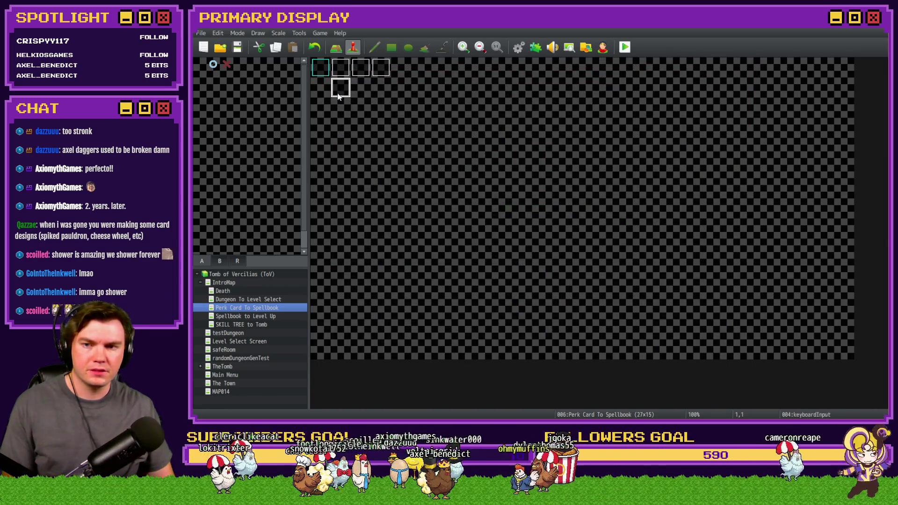
- Peek at the keyboardInput event, then bring up the PerkTooltips common event in the database
double_click(337, 94)
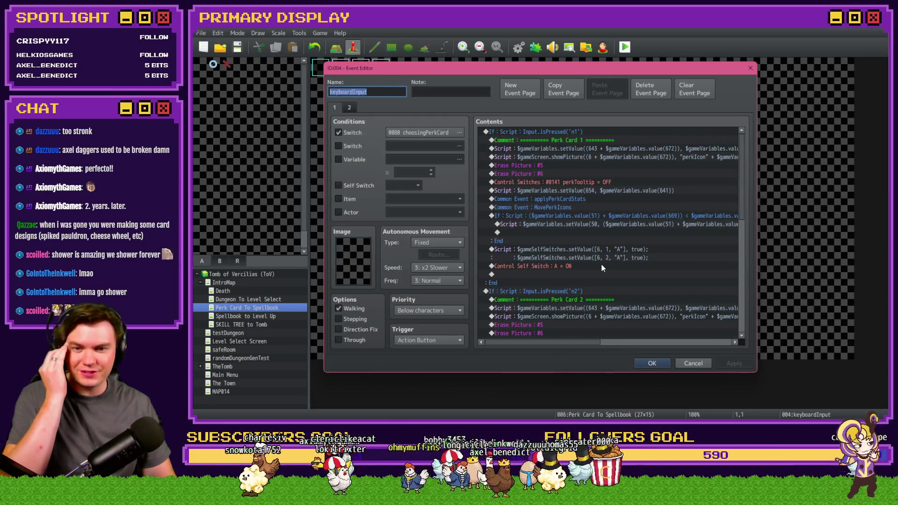
left_click(652, 363)
left_click(519, 47)
scroll(537, 247, "up", 3)
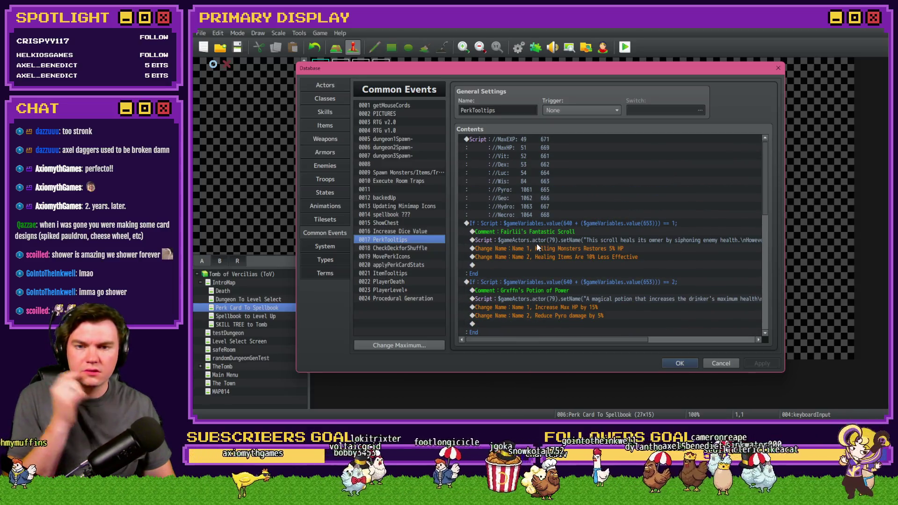
scroll(537, 244, "down", 5)
scroll(537, 246, "down", 7)
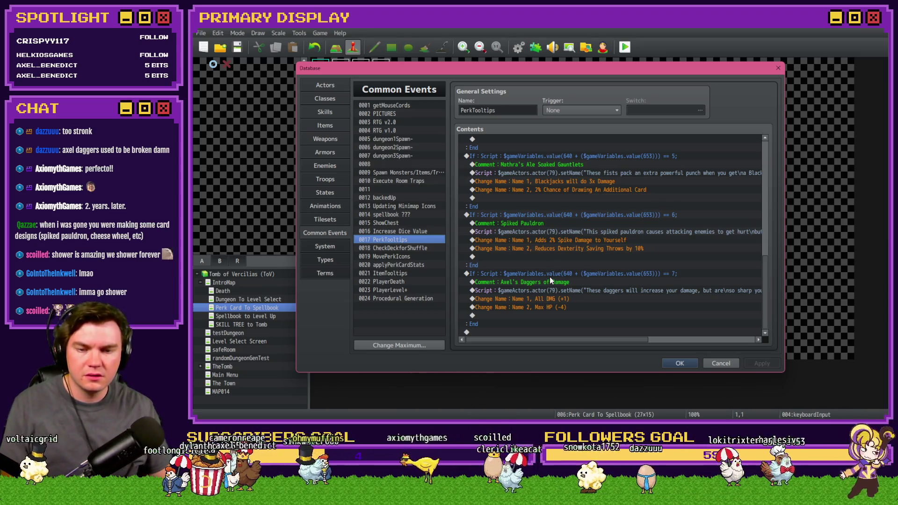
- Rename the seventh perk's comment from Axel's Daggers of Damage to 'Coin of Axiomyth'
double_click(549, 282)
left_click_drag(601, 209, 532, 209)
type("Axio")
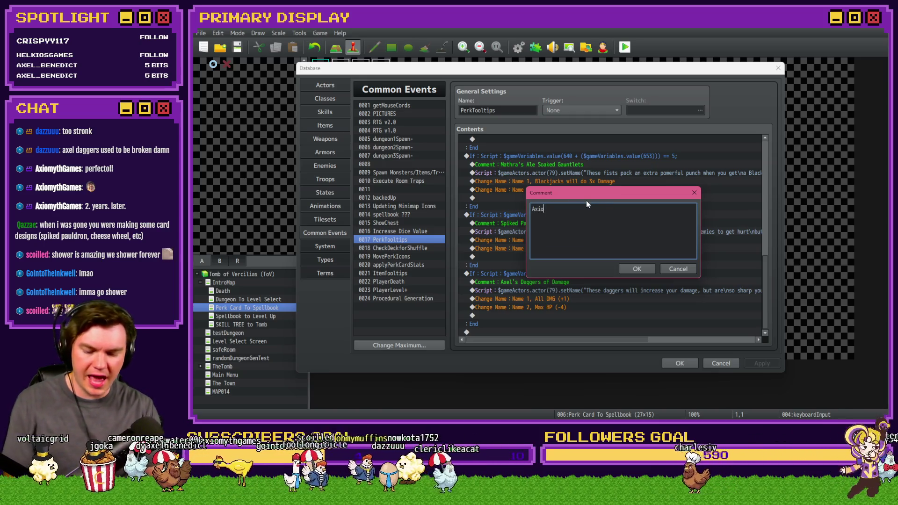
type("myth")
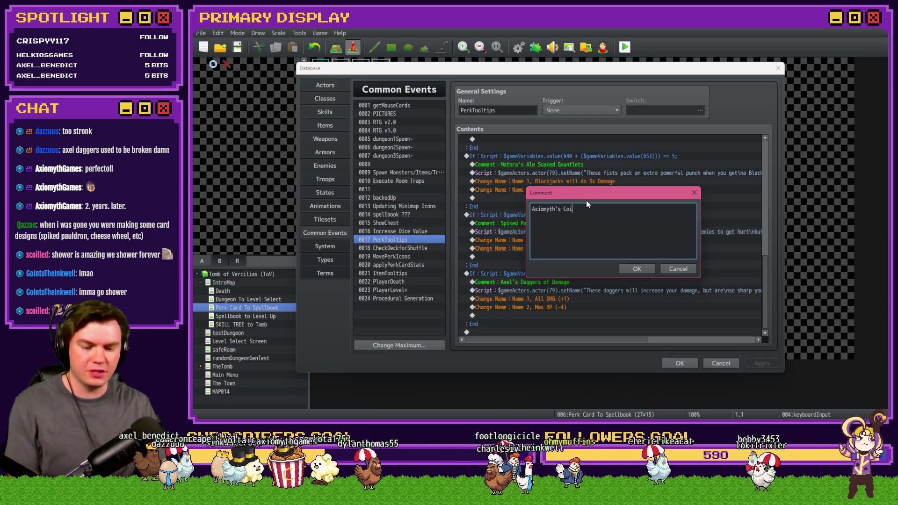
key("Home")
type("Coin of")
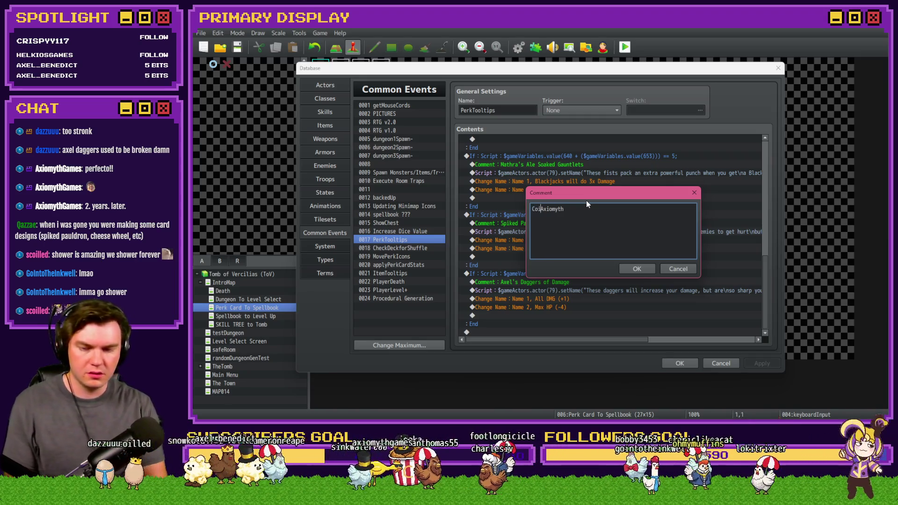
left_click(637, 268)
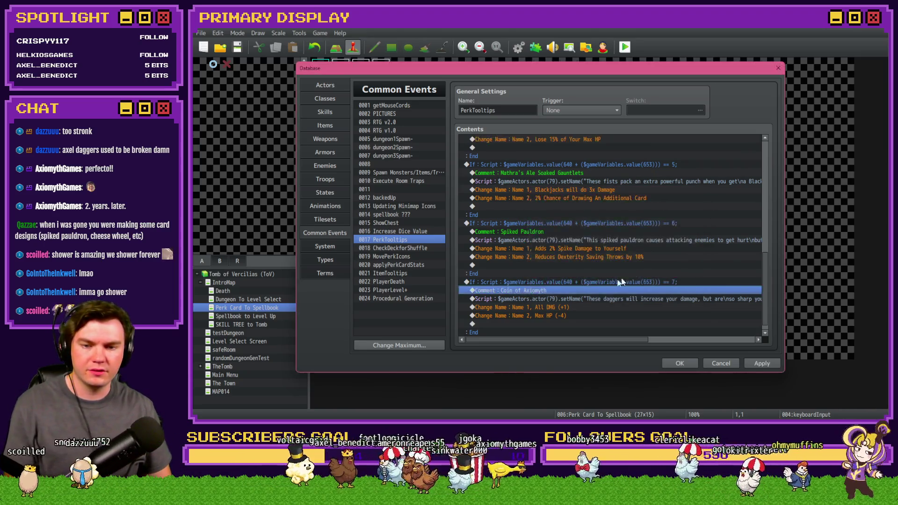
key("Down")
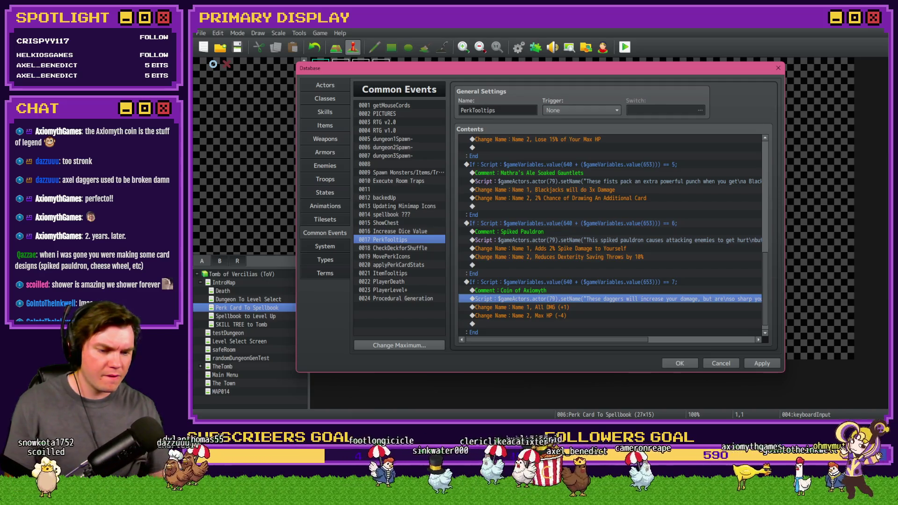
- Search the Trello board page for 'axio'
key("alt+Tab")
key("ctrl+f")
type("axio")
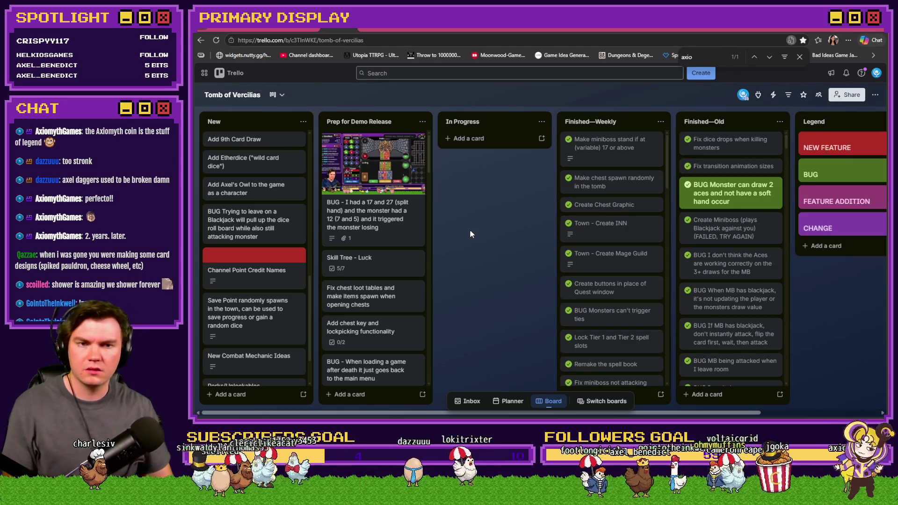
- Jump to the 'axio' match and view the Add Perk - Axiomyth Coin card's description
key("Return")
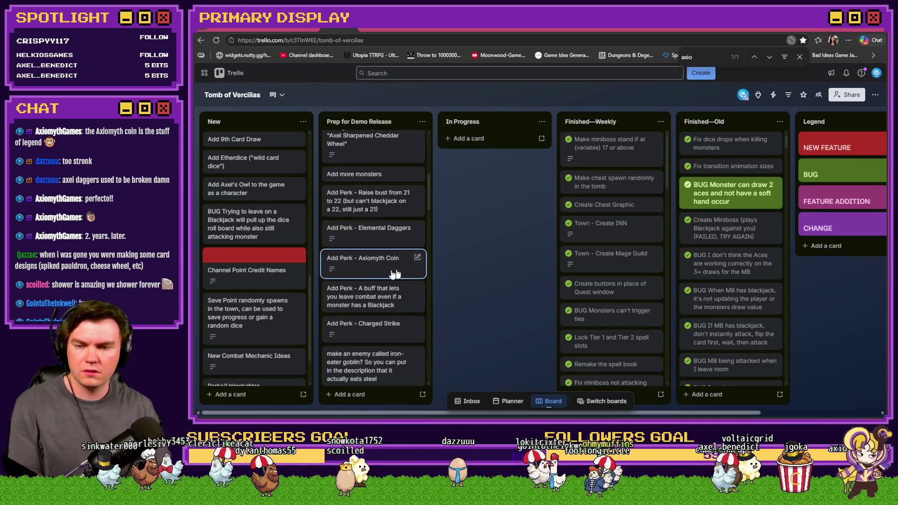
left_click(384, 270)
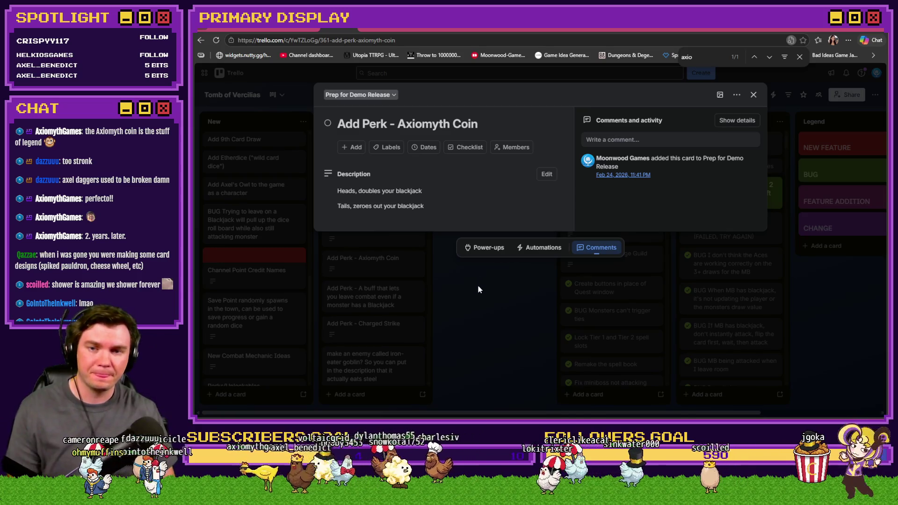
- Replace the old daggers description with 'The bearer of this coin is a risk taker--'
key("alt+Tab")
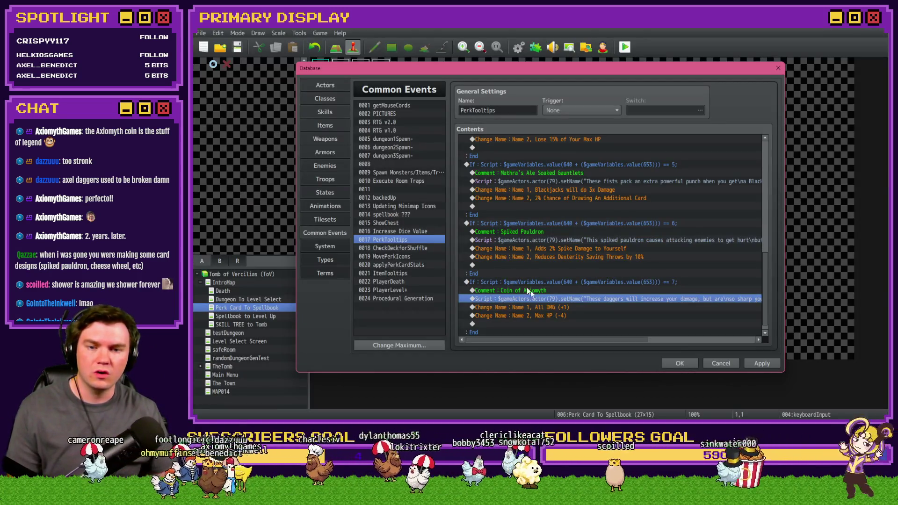
double_click(572, 299)
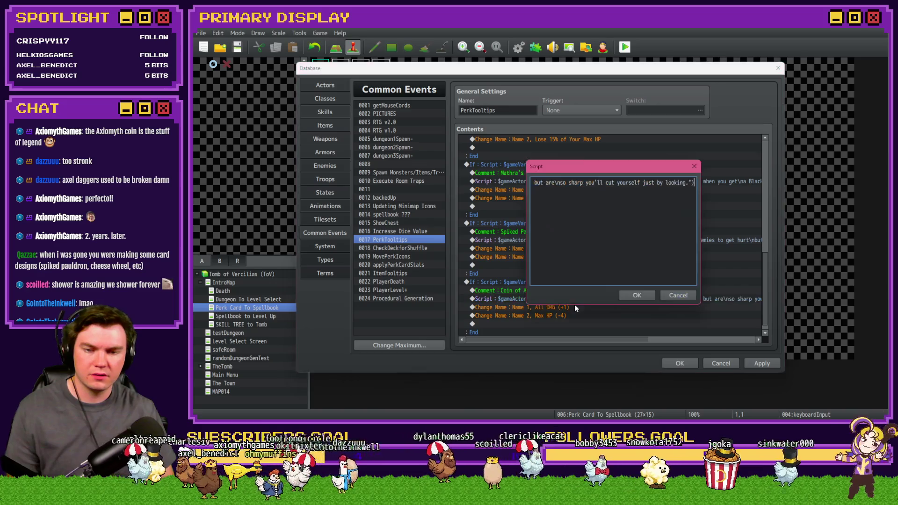
key("Home")
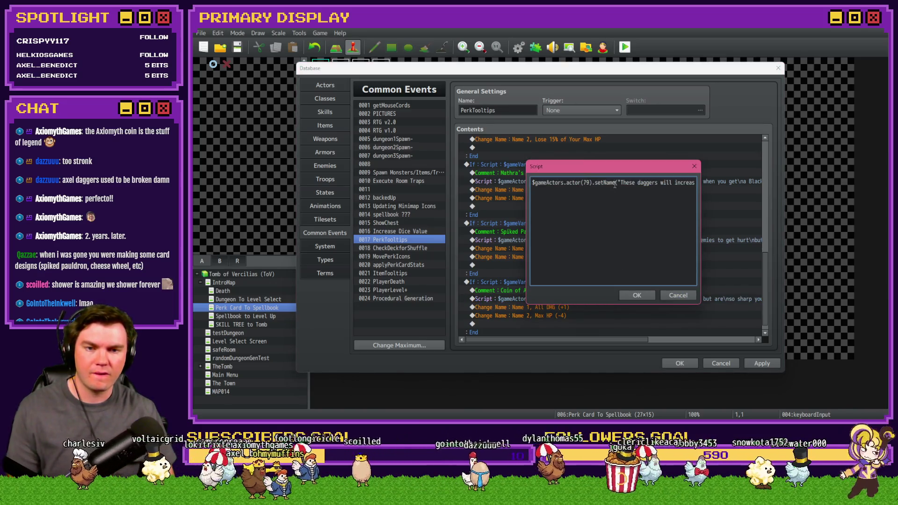
key("ctrl+Right")
key("ctrl+Right")
key("ctrl+Right")
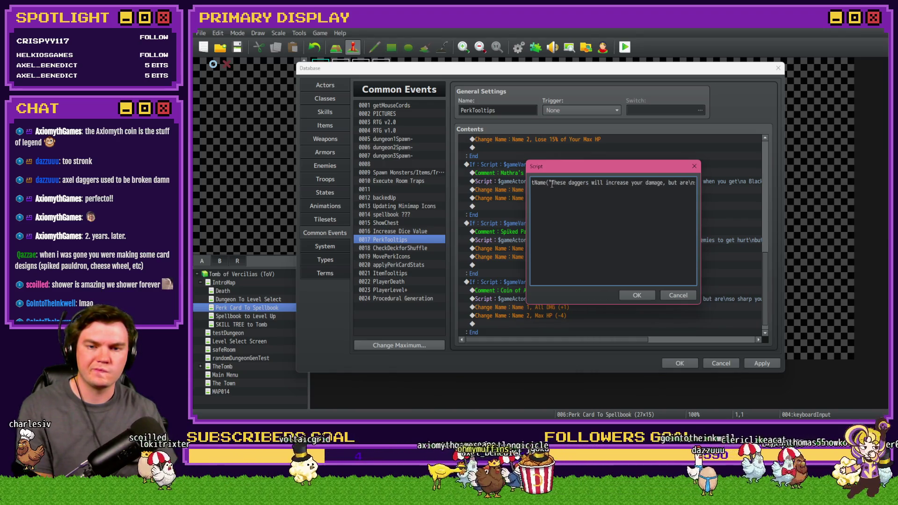
left_click_drag(552, 183, 664, 181)
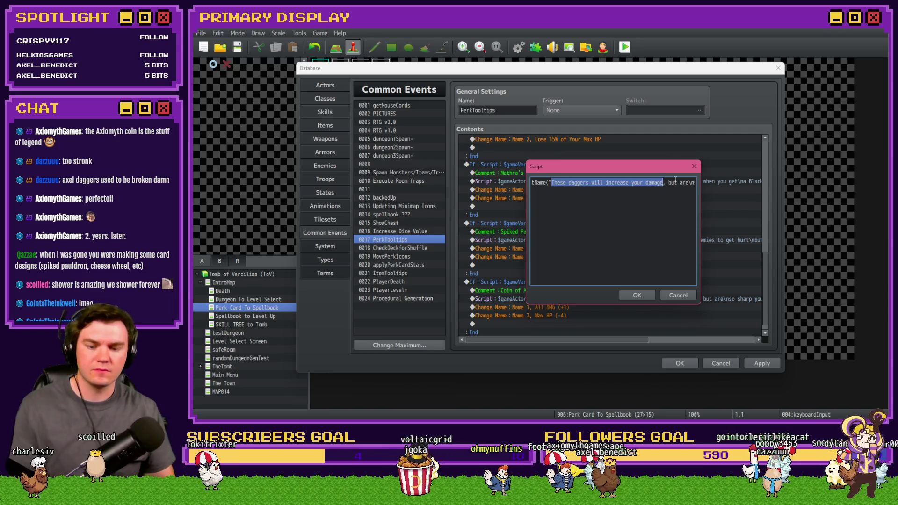
type("This is a coin of cha")
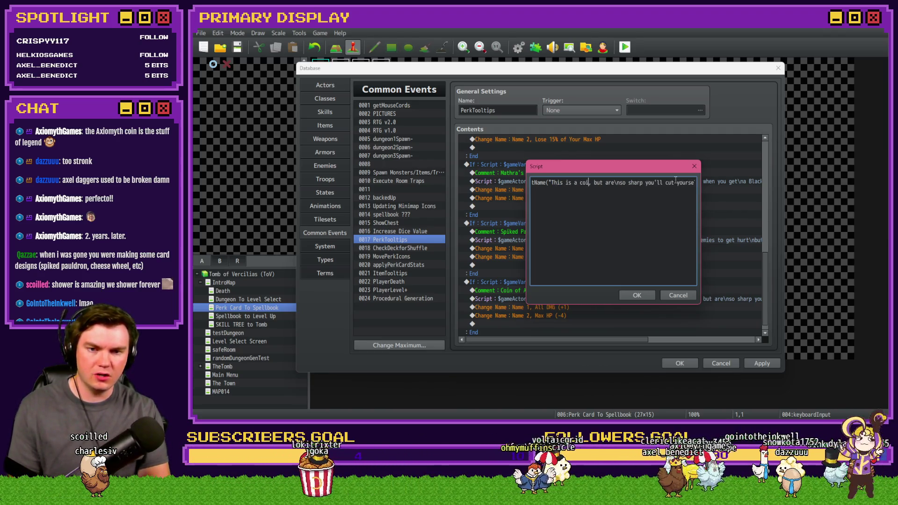
type("nce")
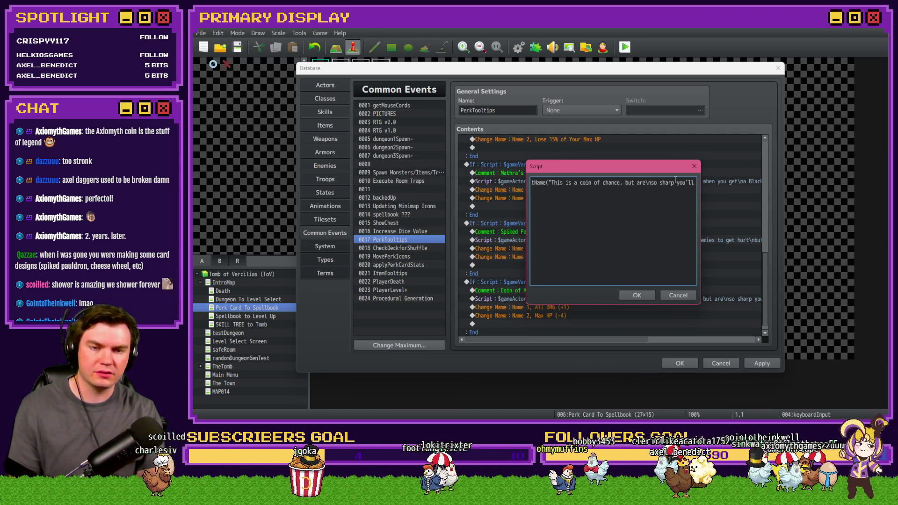
type(".")
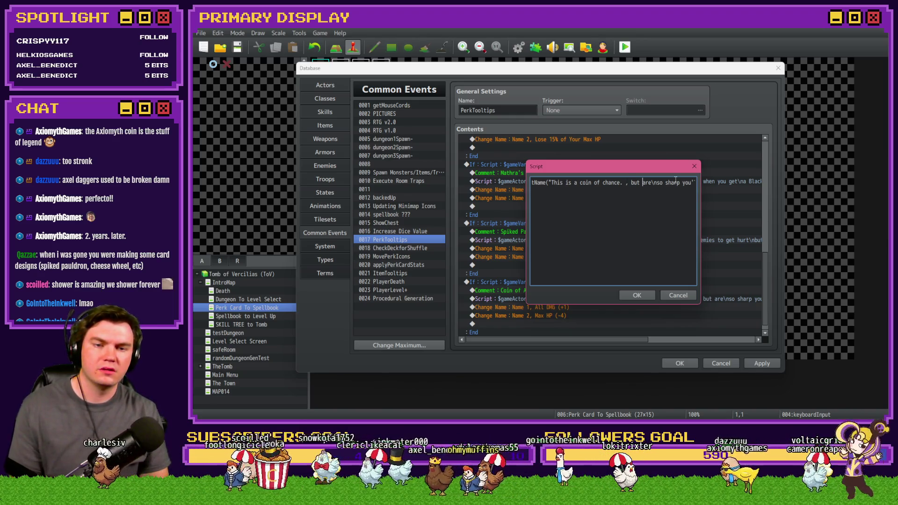
key("BackSpace")
key("BackSpace")
key("BackSpace")
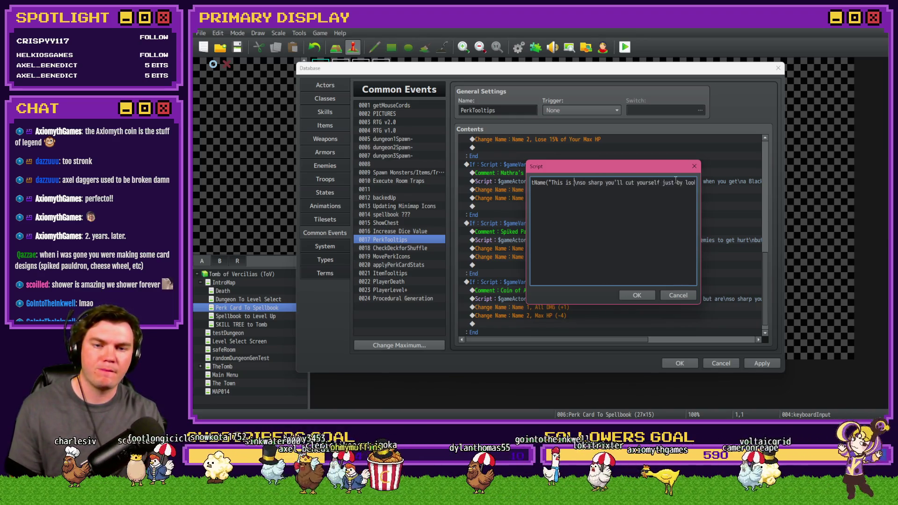
type("e beare")
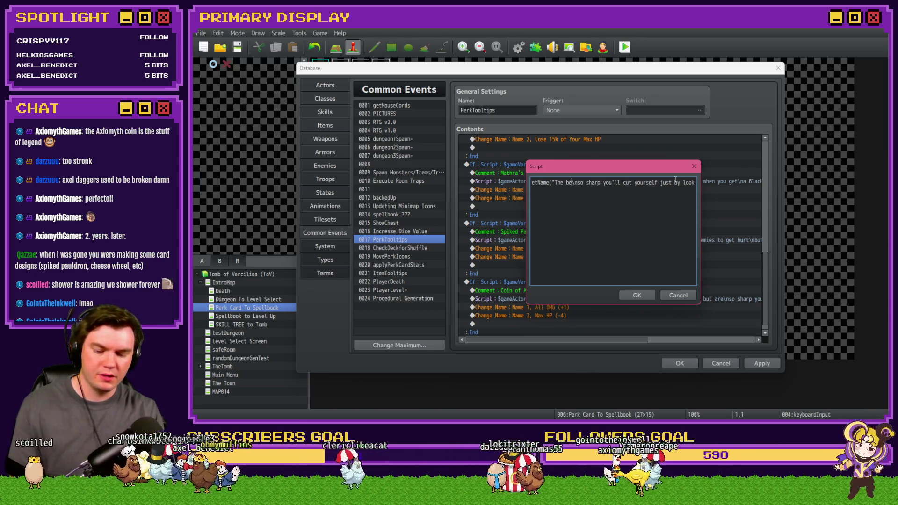
type("r of this coin")
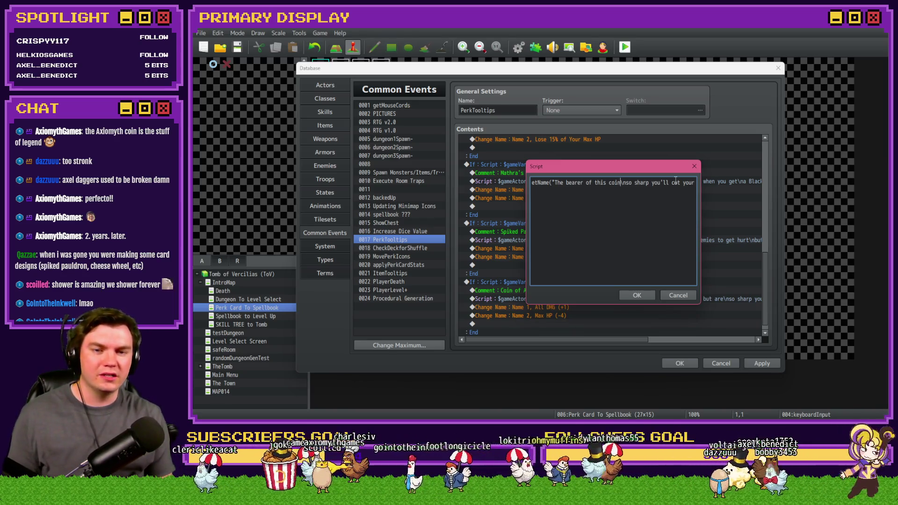
type("is a risk ")
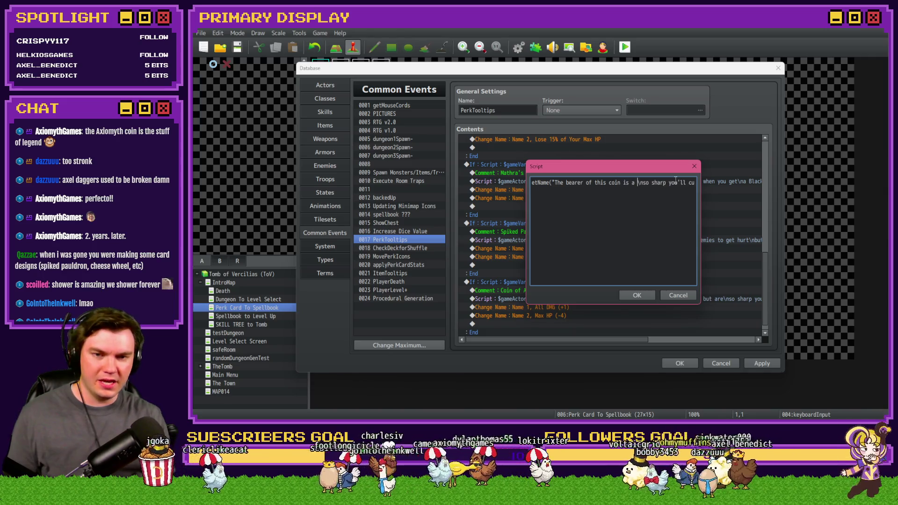
type("taker")
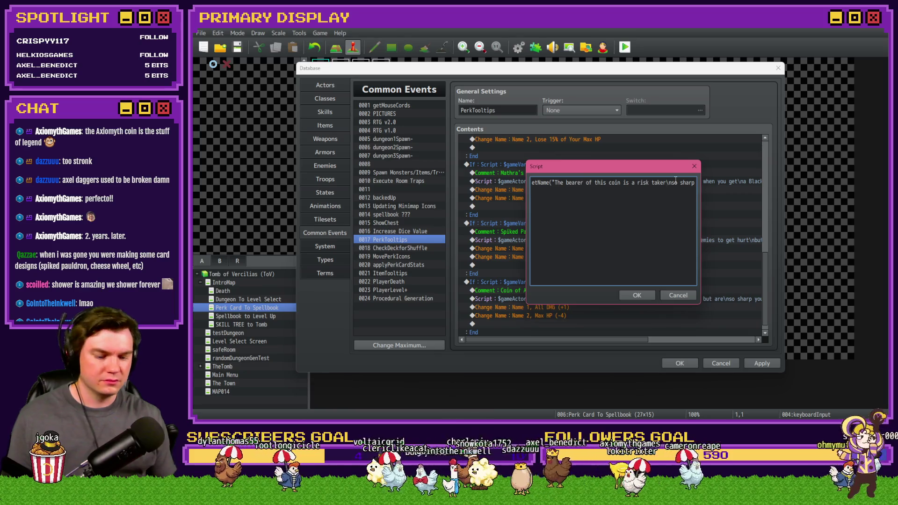
type("--")
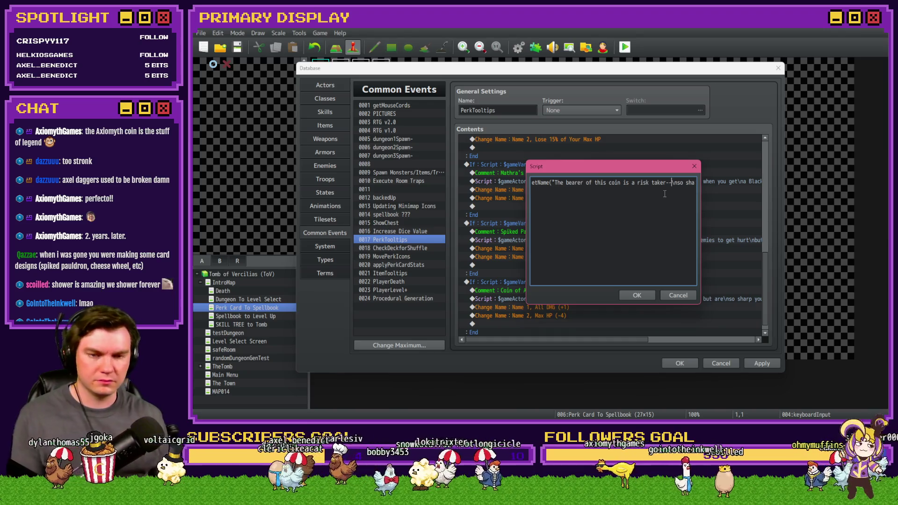
- Delete the old 'so sharp' sentence and continue with 'if it lands' and 'Heads does'
key("Right")
key("Right")
key("Right")
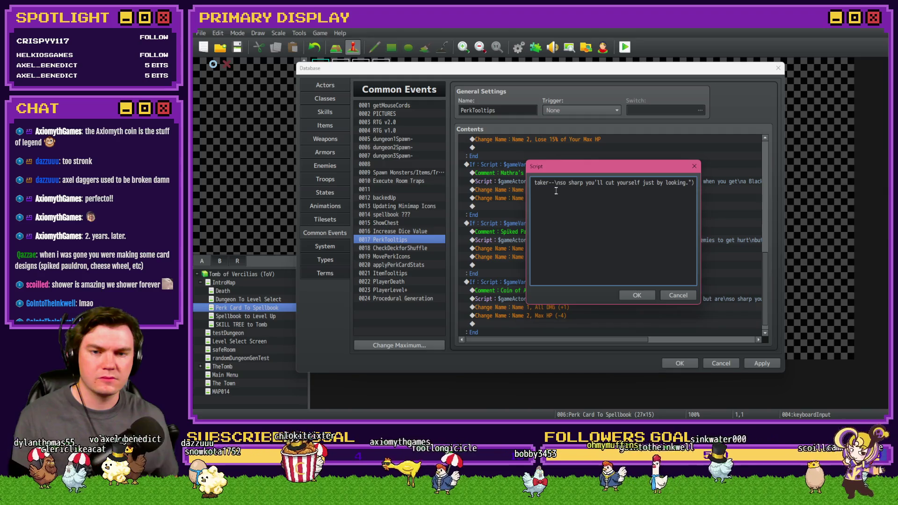
left_click_drag(559, 182, 689, 182)
key("BackSpace")
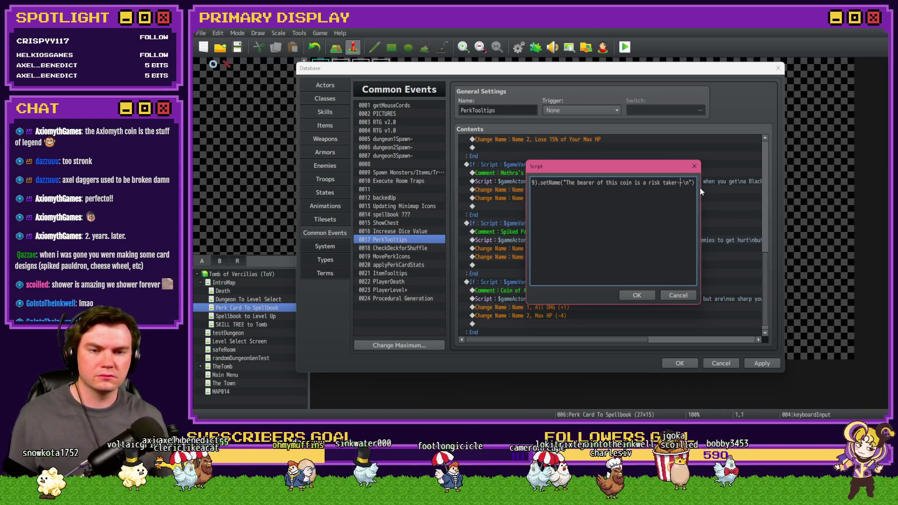
type("if it lands")
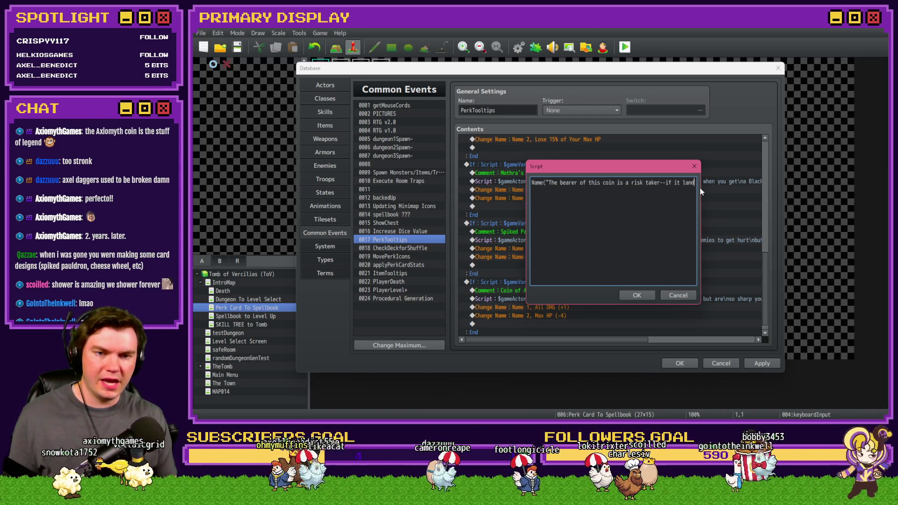
key("Right")
key("Right")
key("Right")
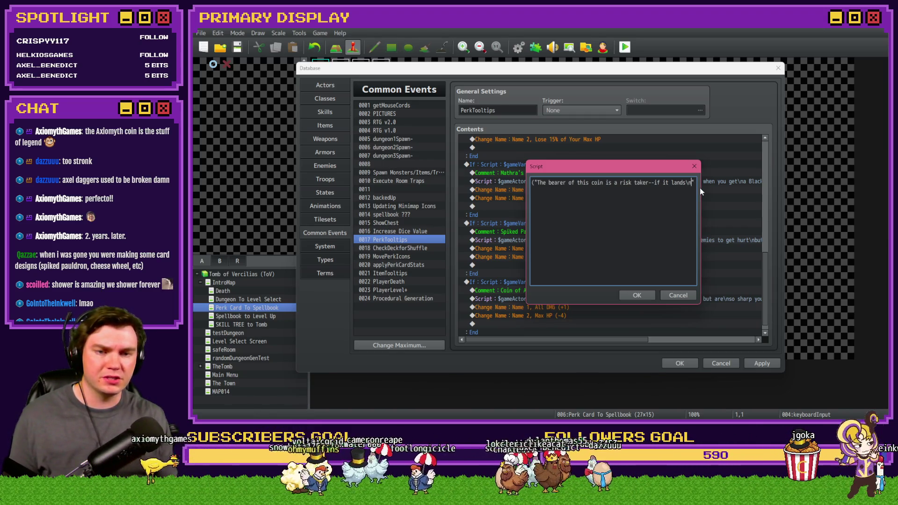
type("on heads")
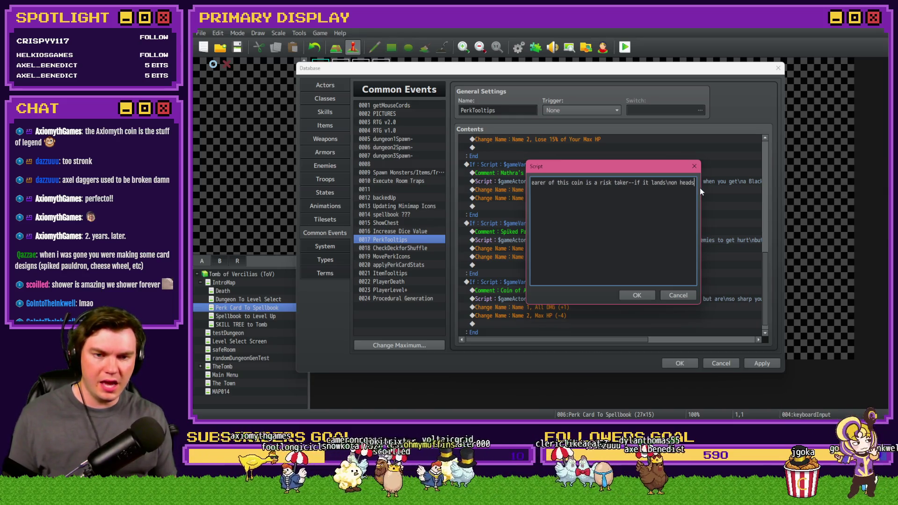
type(",")
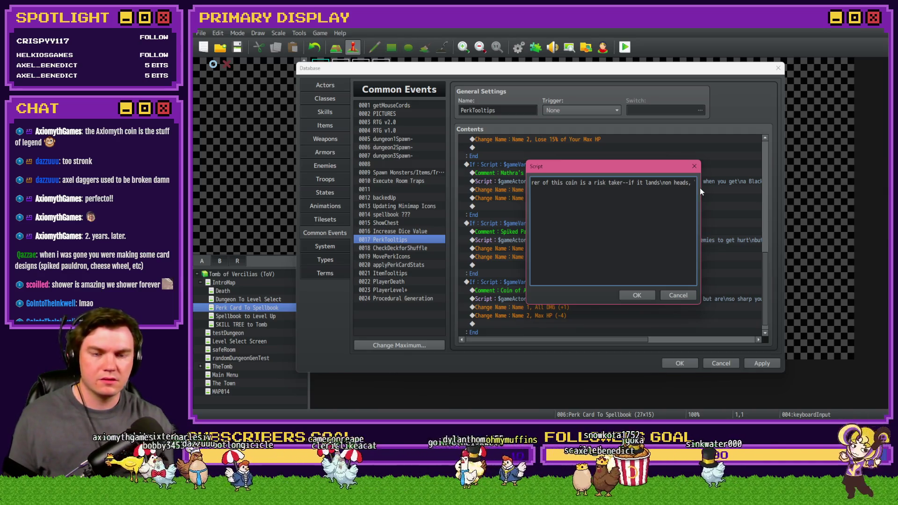
key("BackSpace")
key("BackSpace")
key("BackSpace")
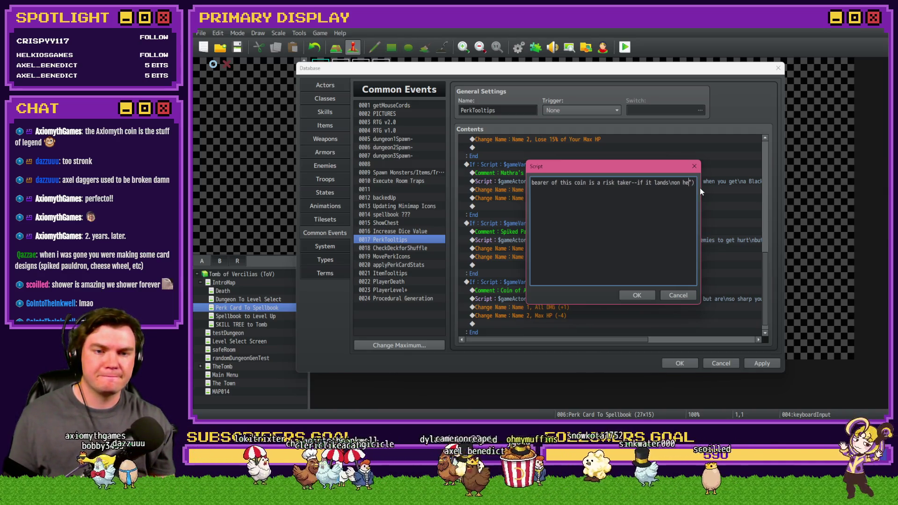
key("BackSpace")
key("BackSpace")
key("BackSpace")
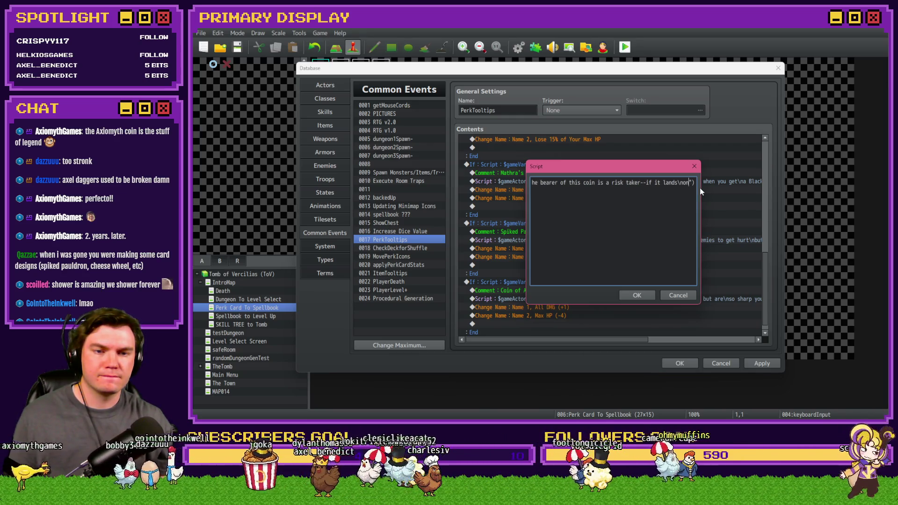
key("BackSpace")
key("BackSpace")
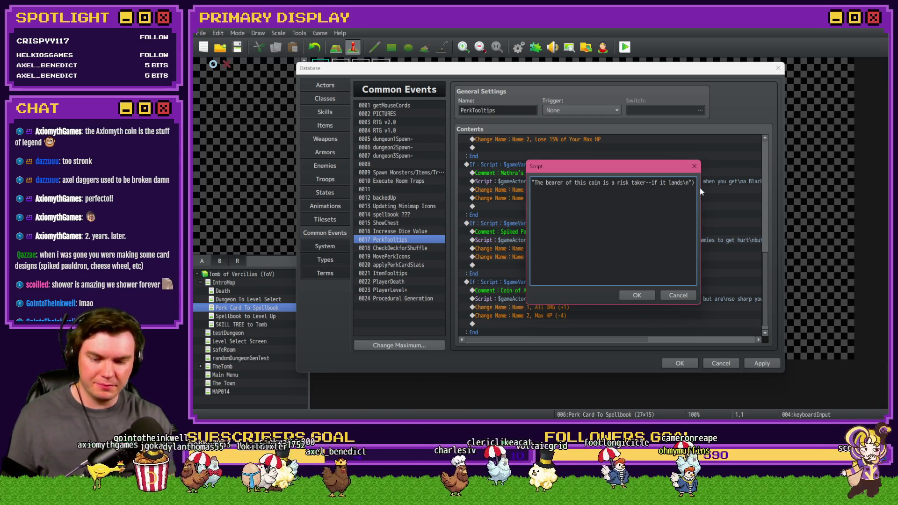
type("Heads does")
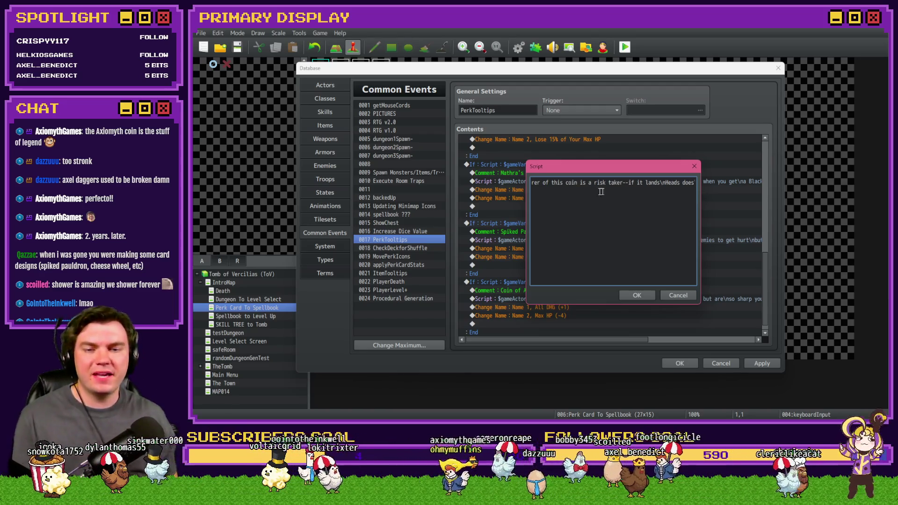
key("Left")
key("Left")
key("Left")
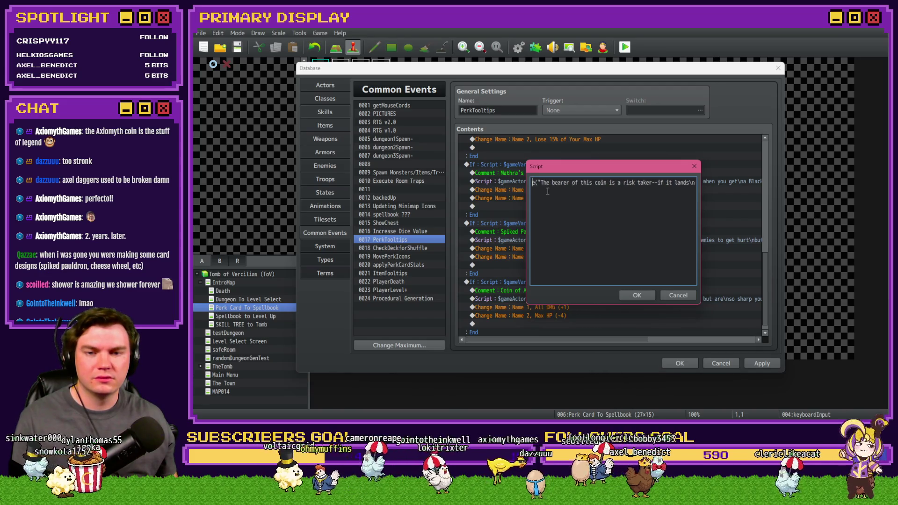
left_click_drag(561, 182, 690, 182)
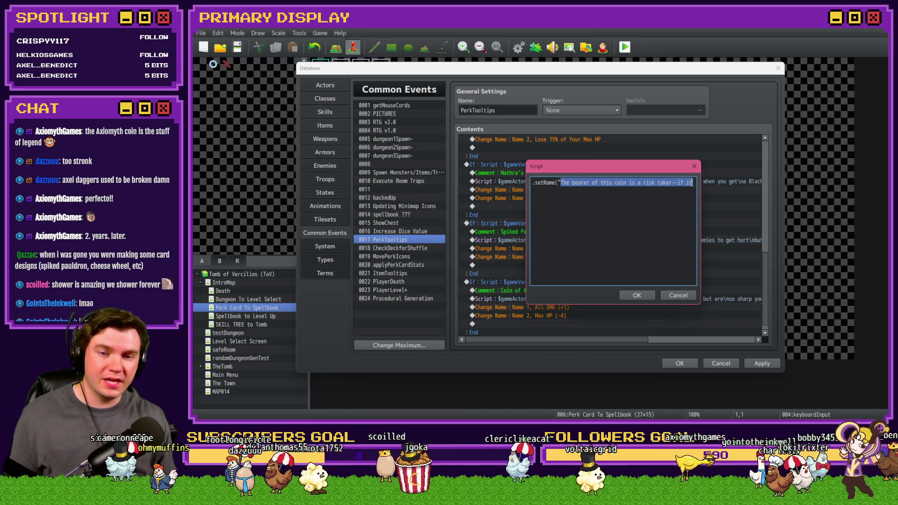
- Open the tooltip with 'The Coin of Axiomyth is the stuff of legend.' and drop leftover 'lands'
type("The Coin oif lands\\nHeads")
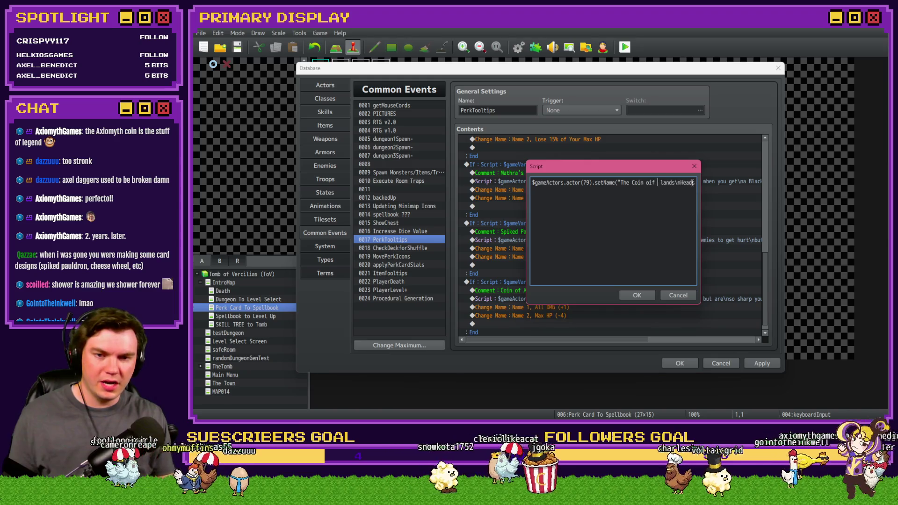
key("BackSpace")
key("BackSpace")
type("f Axio")
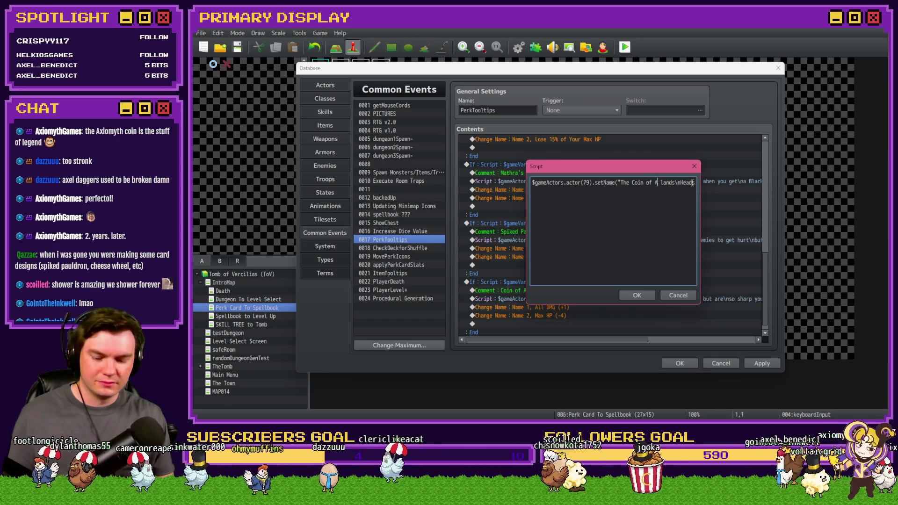
type("myth ")
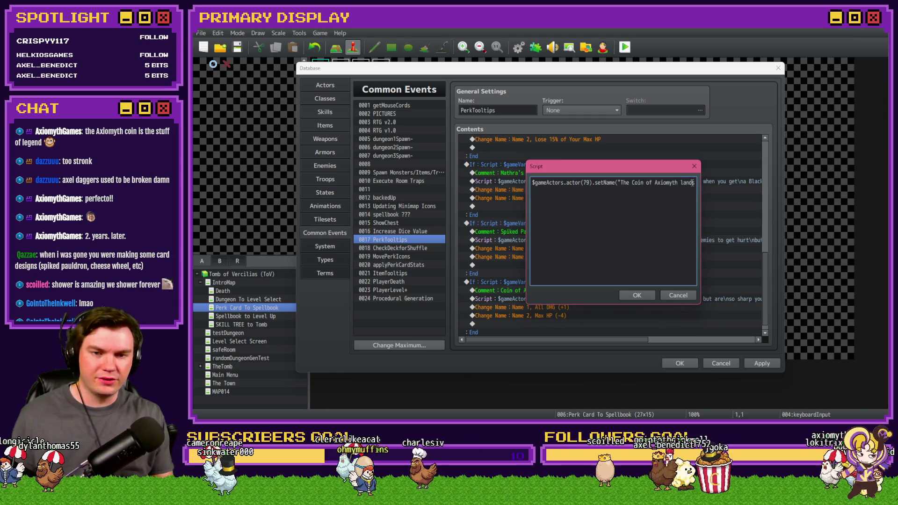
type("is the")
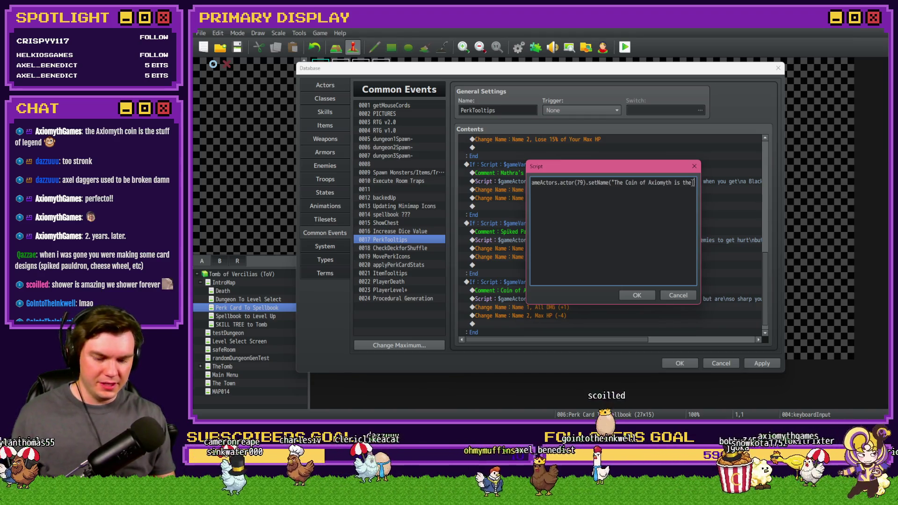
type(" stuff of legen")
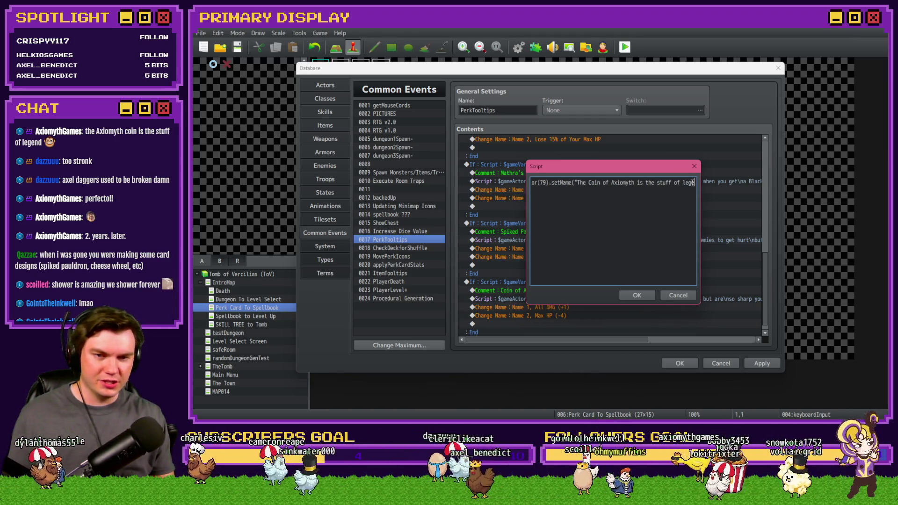
type("d.")
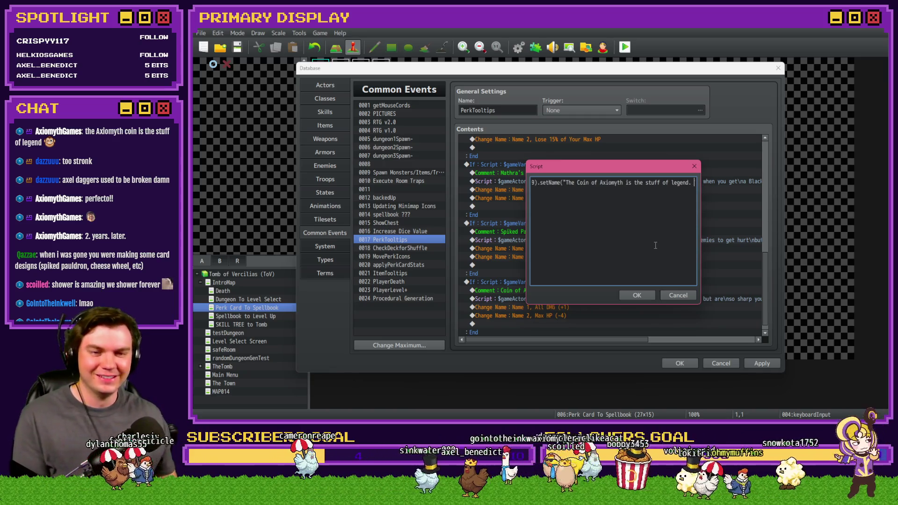
key("End")
double_click(641, 182)
key("BackSpace")
key("BackSpace")
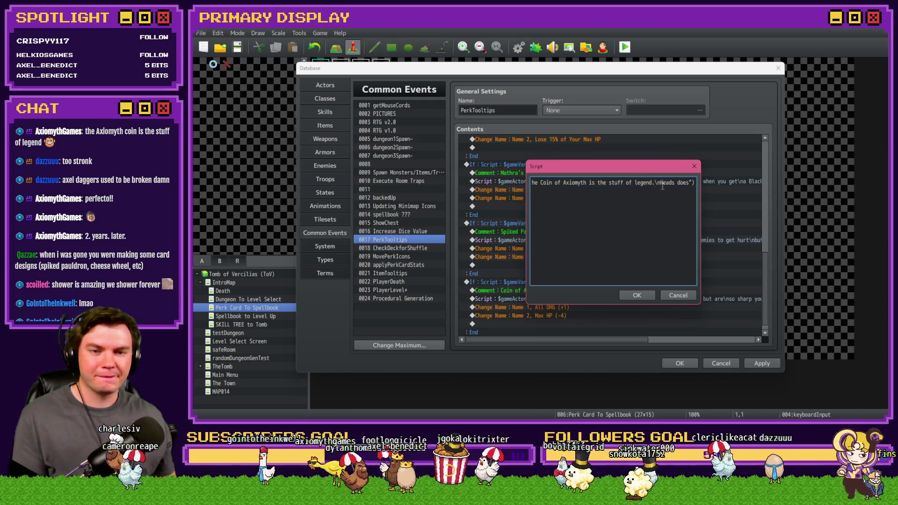
- Replace 'Heads does' with 'Heads triples your Blackjack damage, but tails zeroes it out', fixing typos
left_click_drag(660, 183, 689, 182)
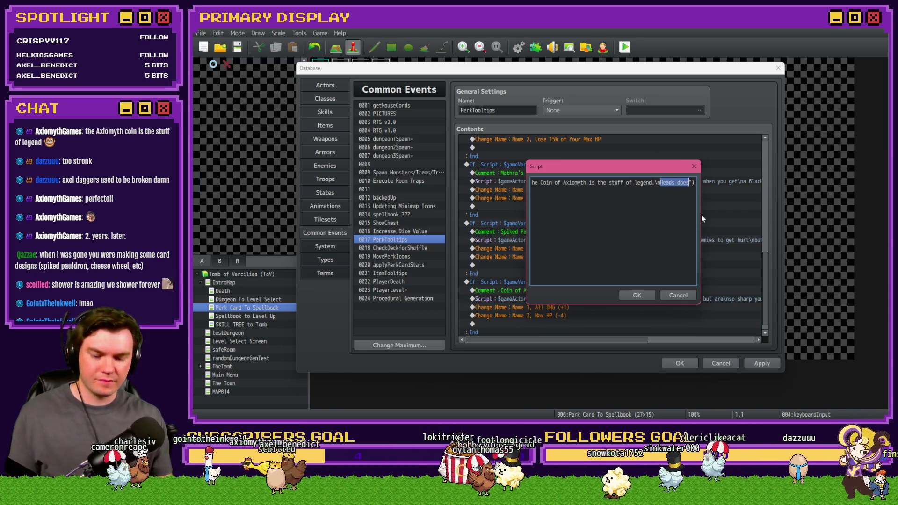
type("Heads ")
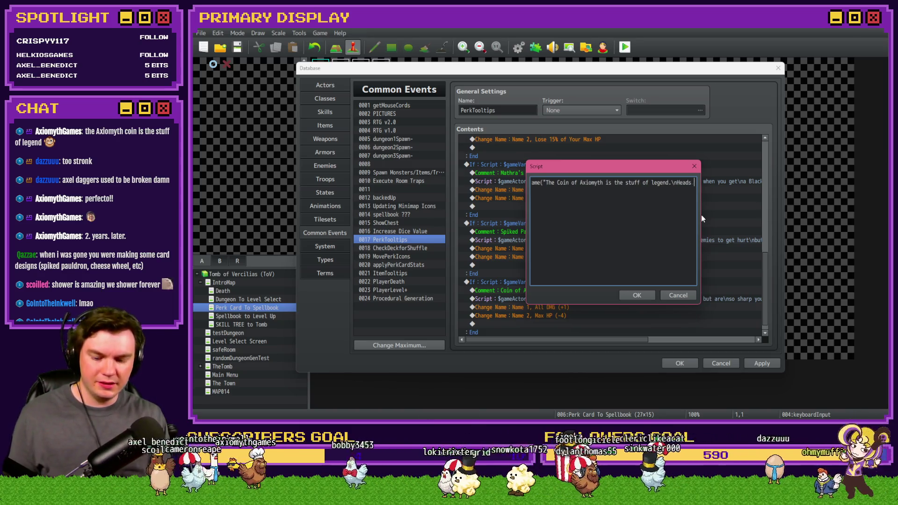
type("triples")
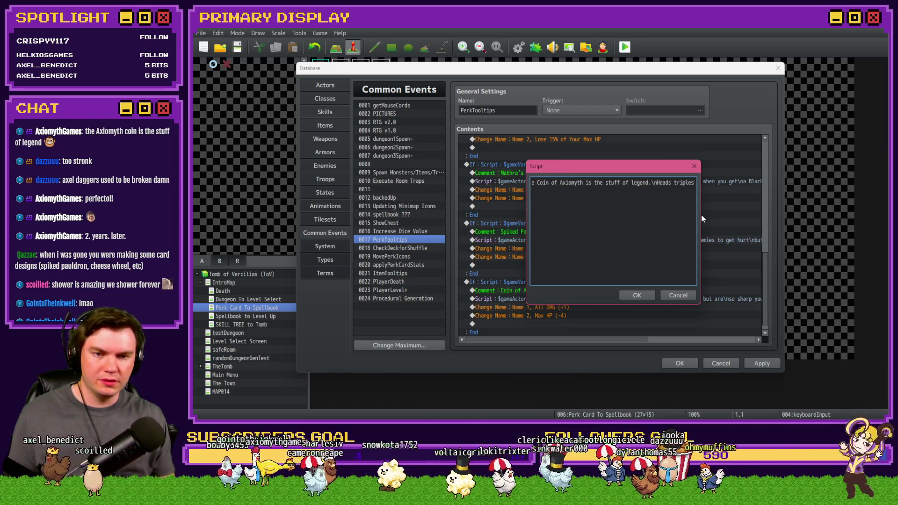
type(" your Blac")
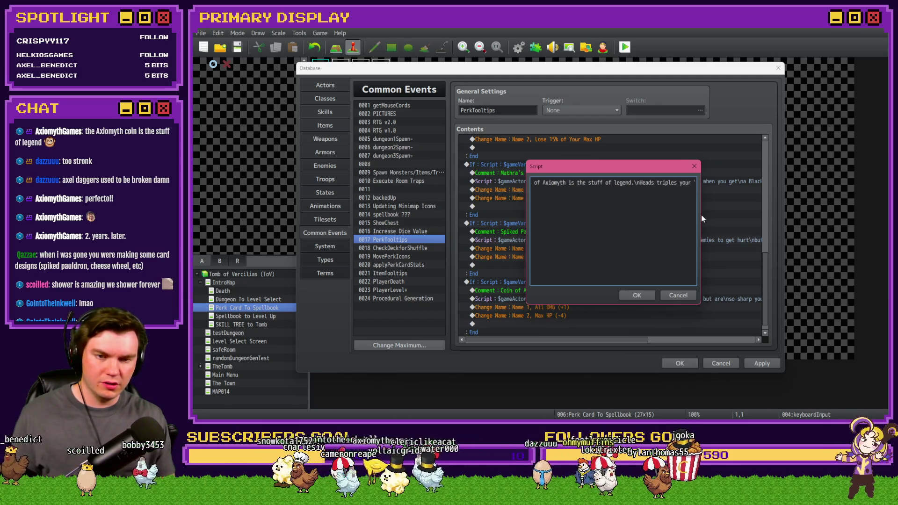
type("kjack d")
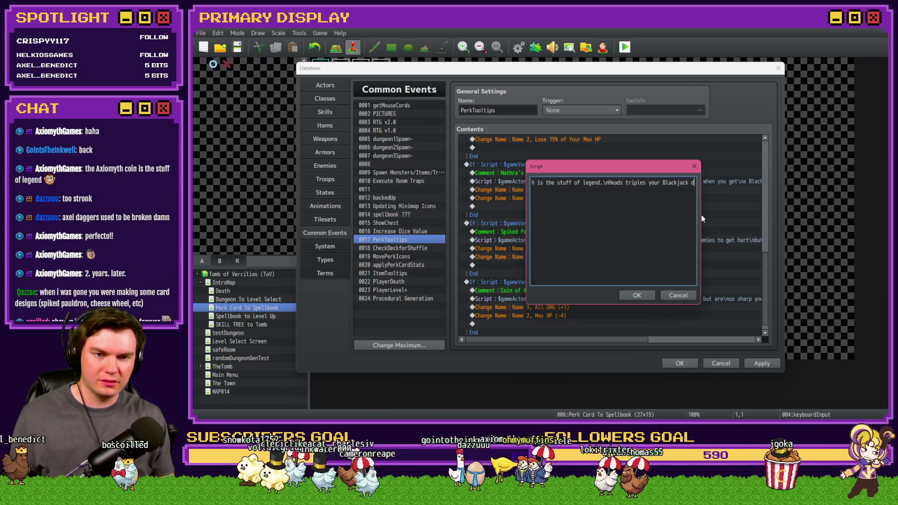
type("amage, but tail")
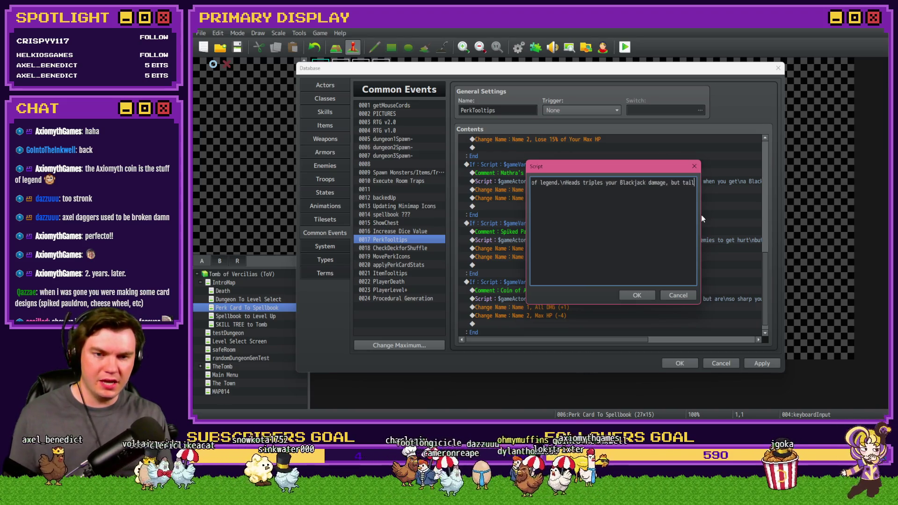
type("ls")
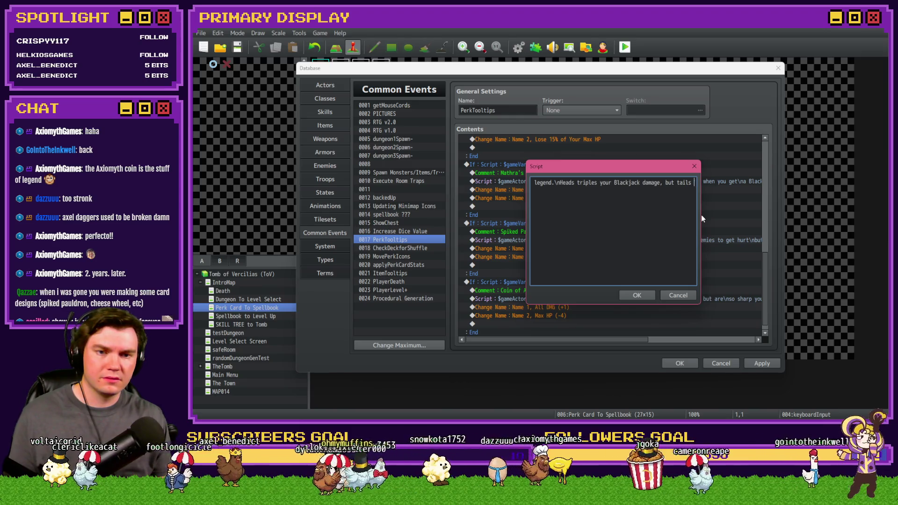
type(" zeroes")
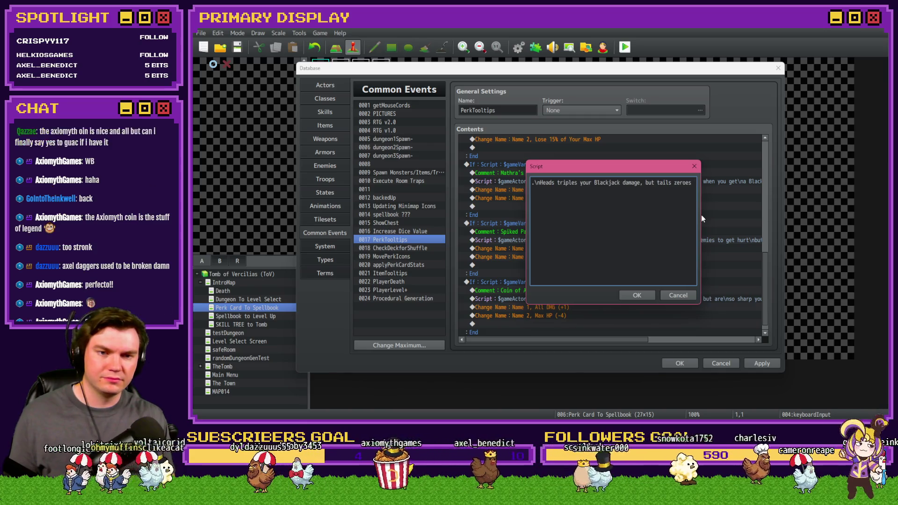
type(" it outr")
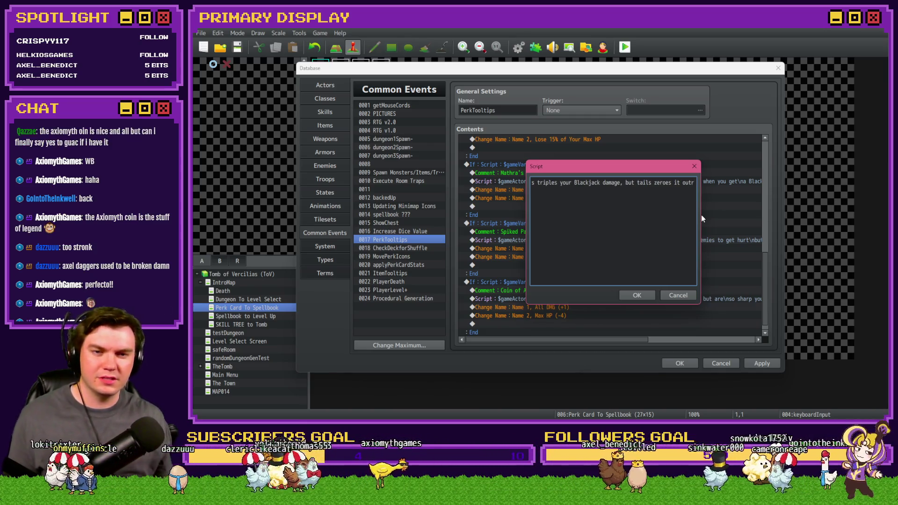
key("BackSpace")
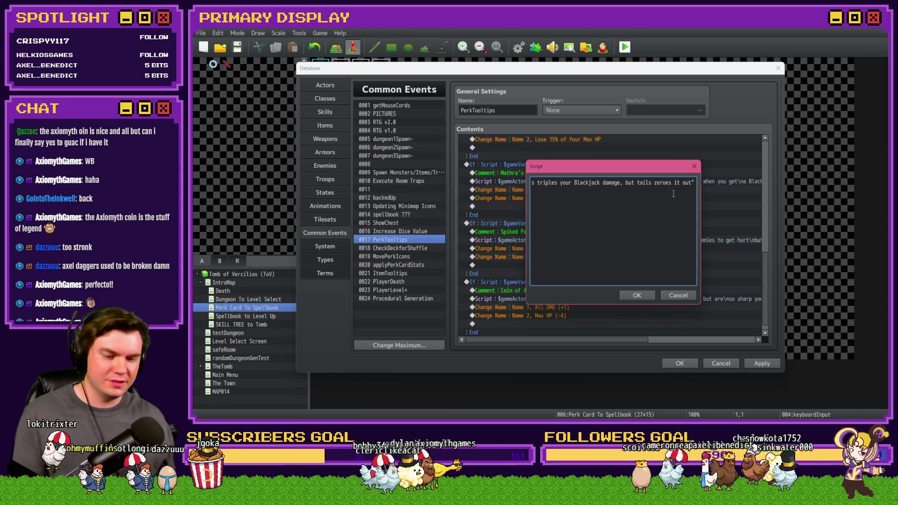
left_click(675, 208)
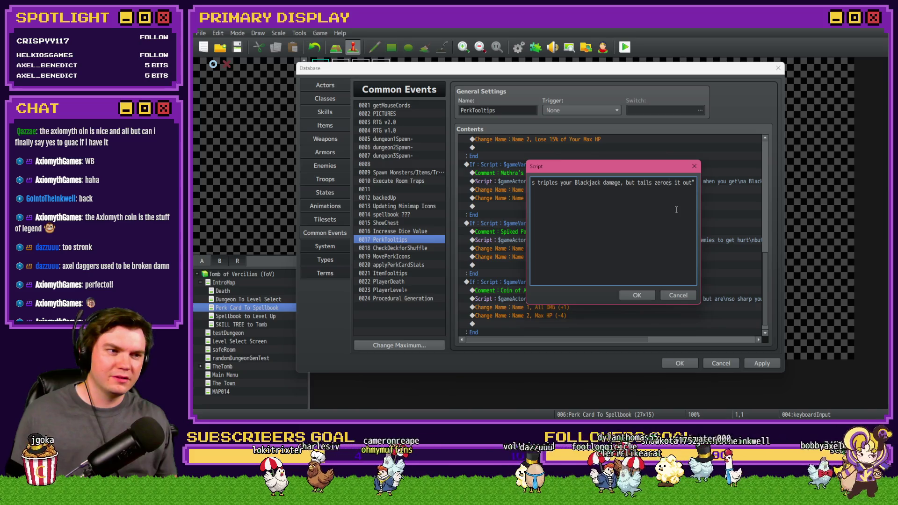
key("BackSpace")
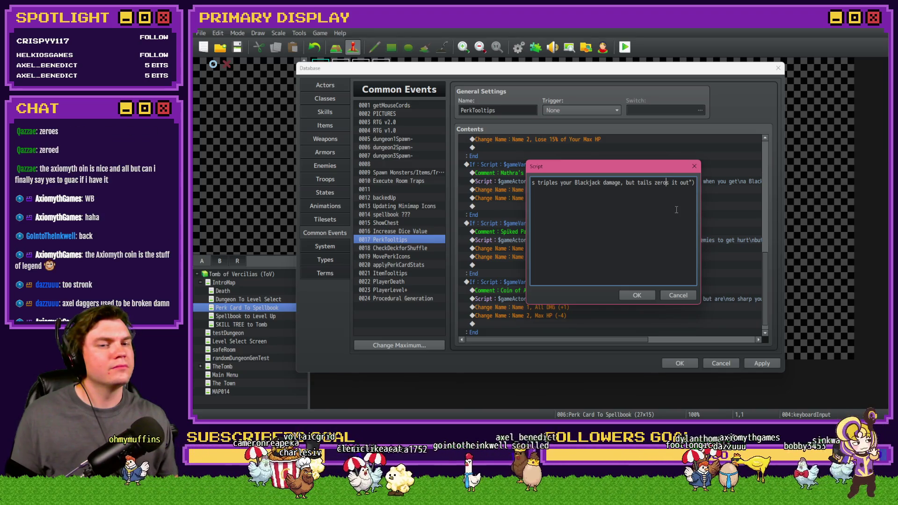
type("e")
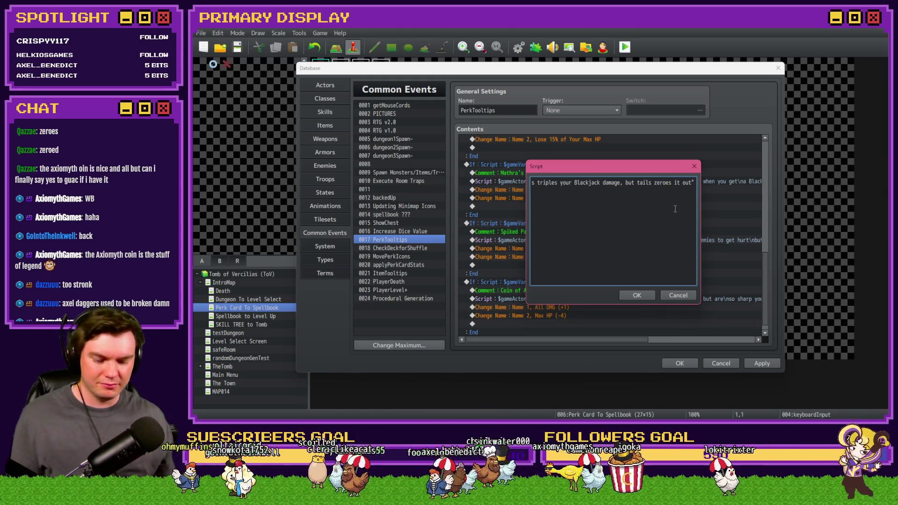
left_click(644, 297)
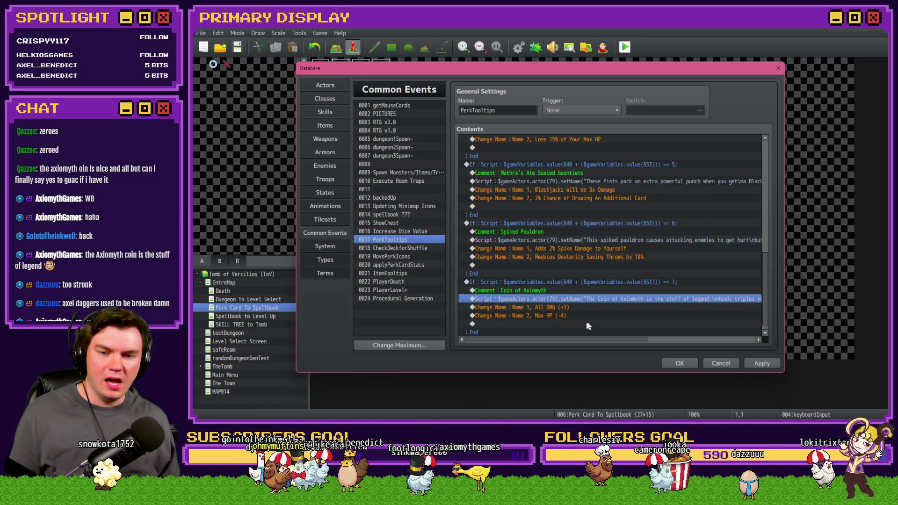
- Move to the 'Name 1, All DMG (+1)' line and bring up its Change Name dialog
key("Down")
key("Return")
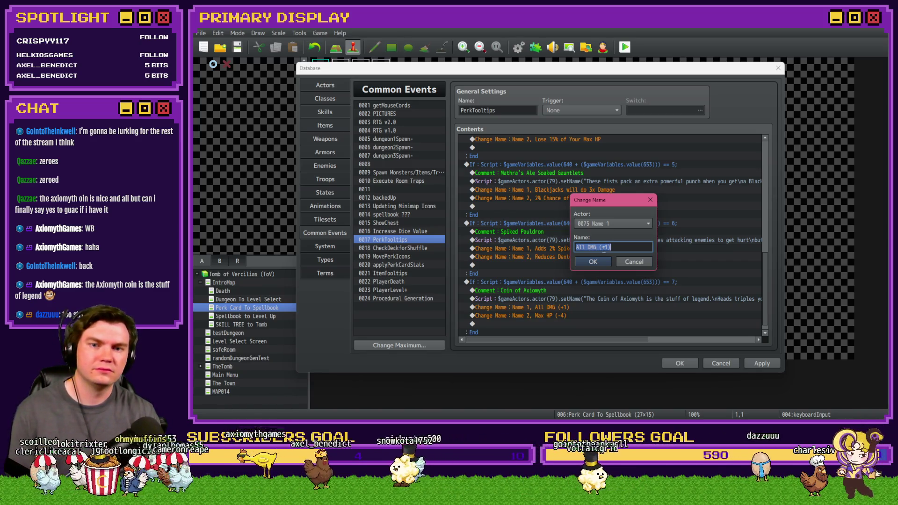
- Rename Name 1 to 'Heads = Blackjack x3'
type("Heads = Blackjack x3")
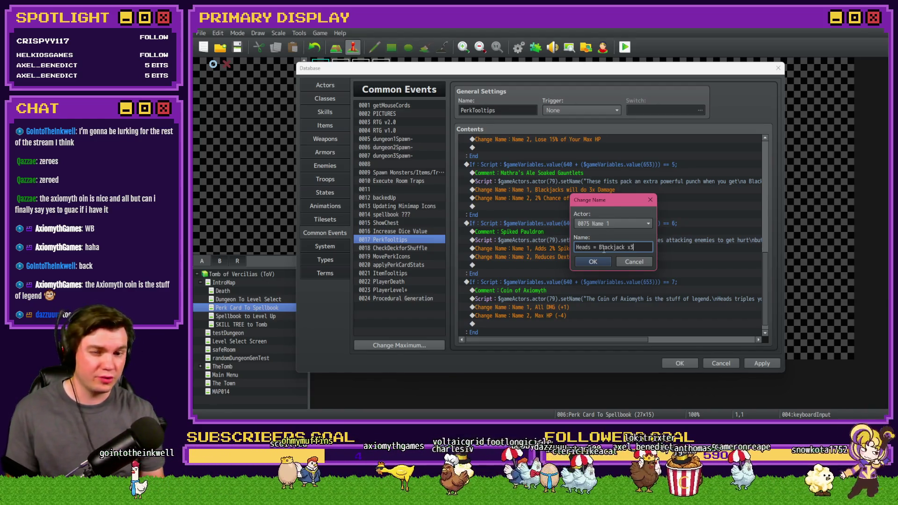
left_click_drag(638, 248, 580, 248)
key("ctrl+c")
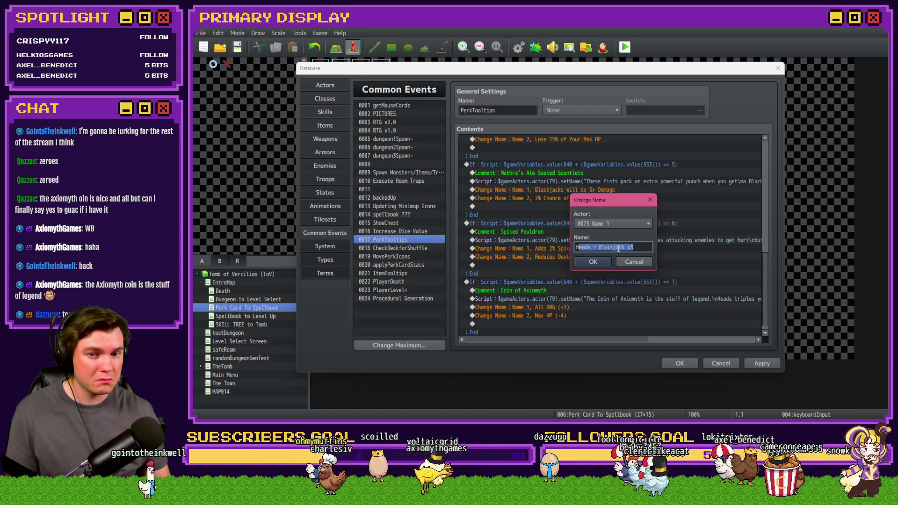
left_click(601, 262)
- Rename the Max HP (-4) line to 'Tails = Blackjack x0' and close the database keeping changes
double_click(564, 321)
key("Escape")
double_click(566, 315)
key("ctrl+v")
double_click(584, 247)
type("Tails")
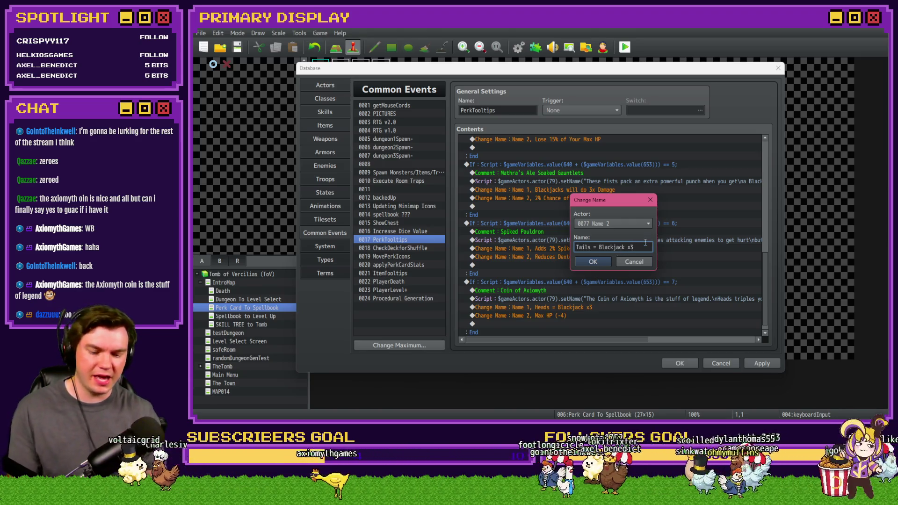
left_click(597, 263)
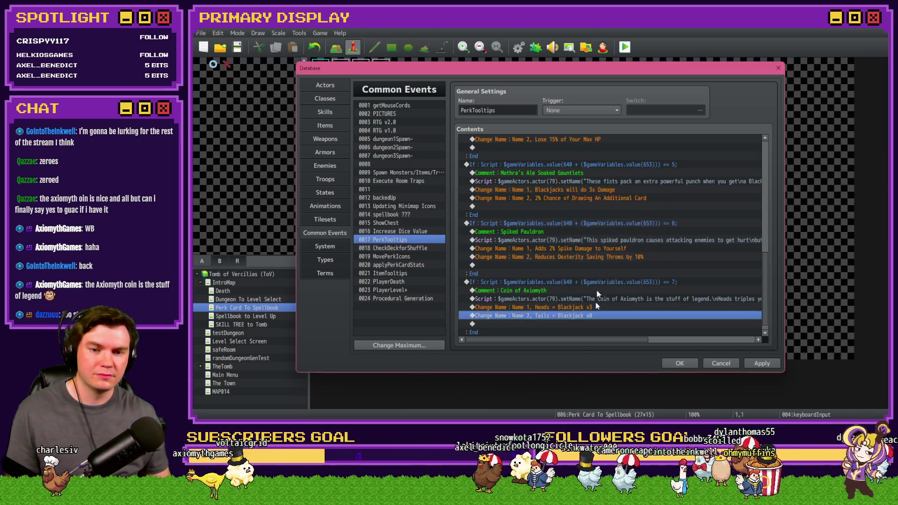
mouse_move(597, 341)
left_mouse_down()
mouse_move(731, 337)
mouse_move(692, 337)
mouse_move(709, 365)
left_mouse_up()
left_click(760, 360)
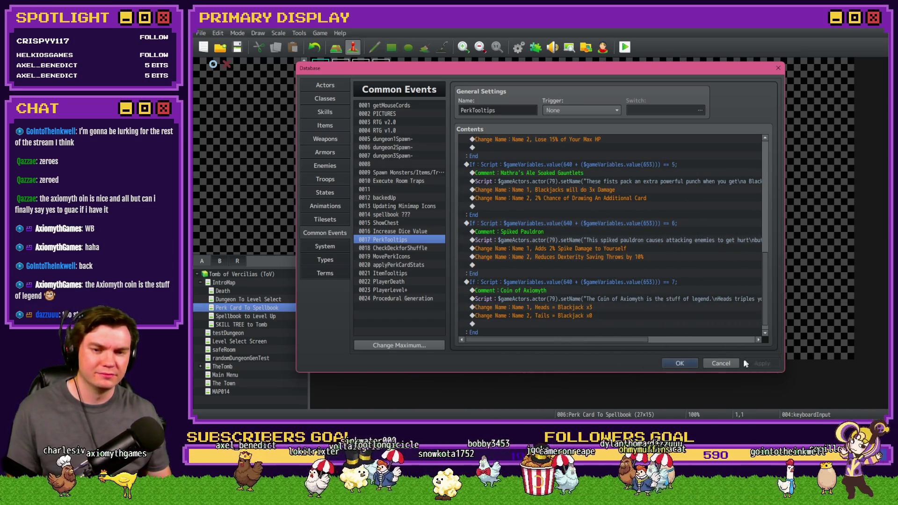
left_click(680, 365)
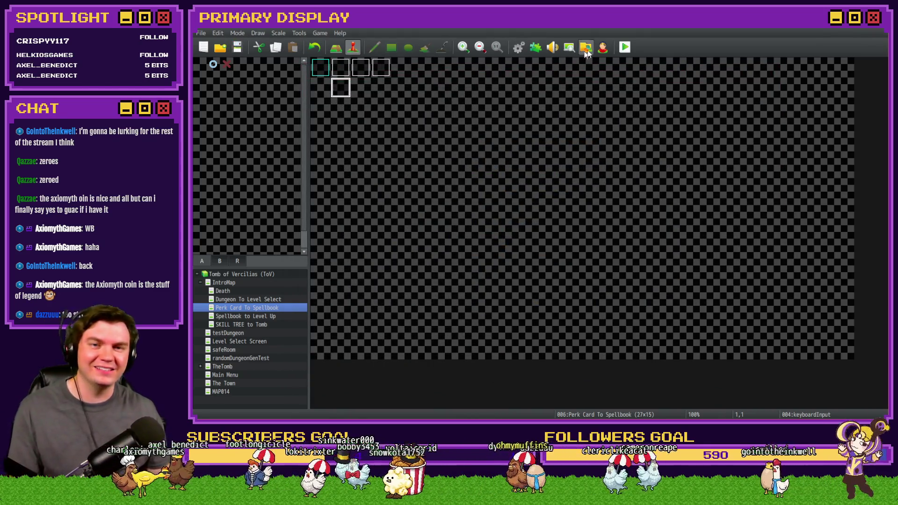
- Playtest the game, take the Coin of Axiomyth perk card to check its description, then quit
left_click(626, 47)
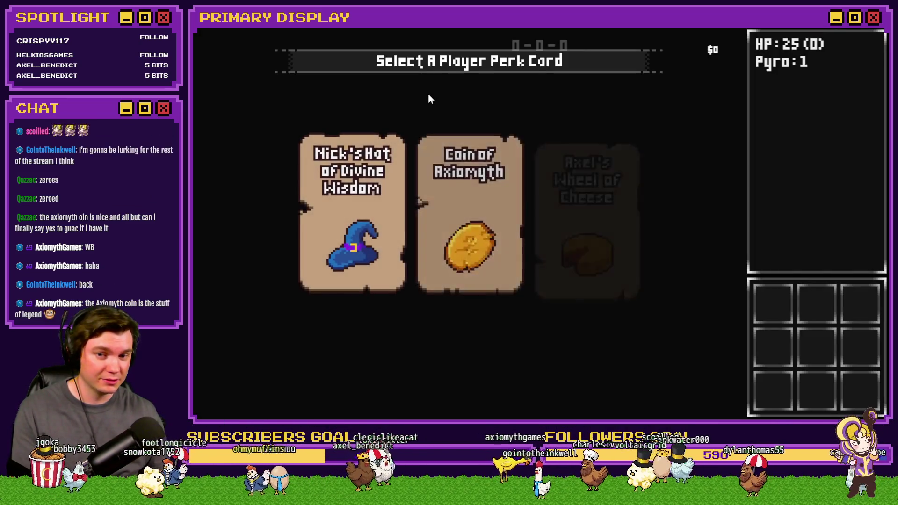
mouse_move(499, 209)
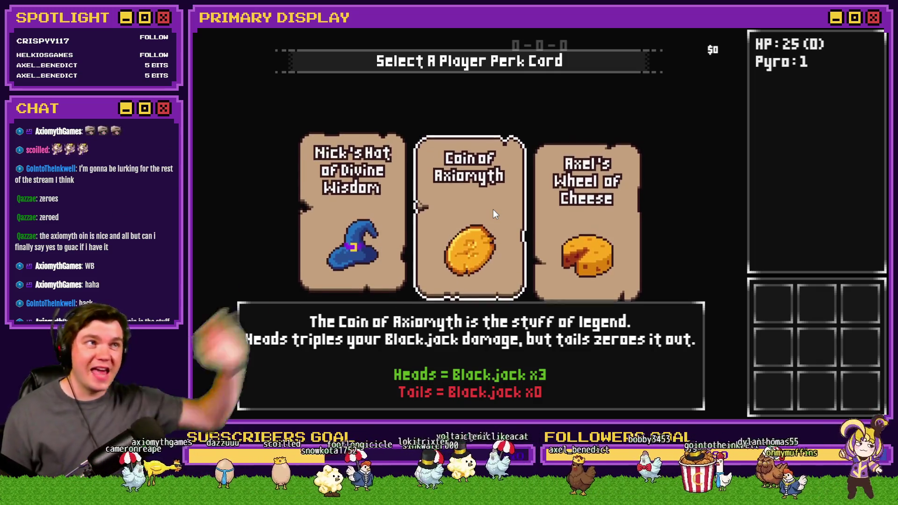
left_click(501, 218)
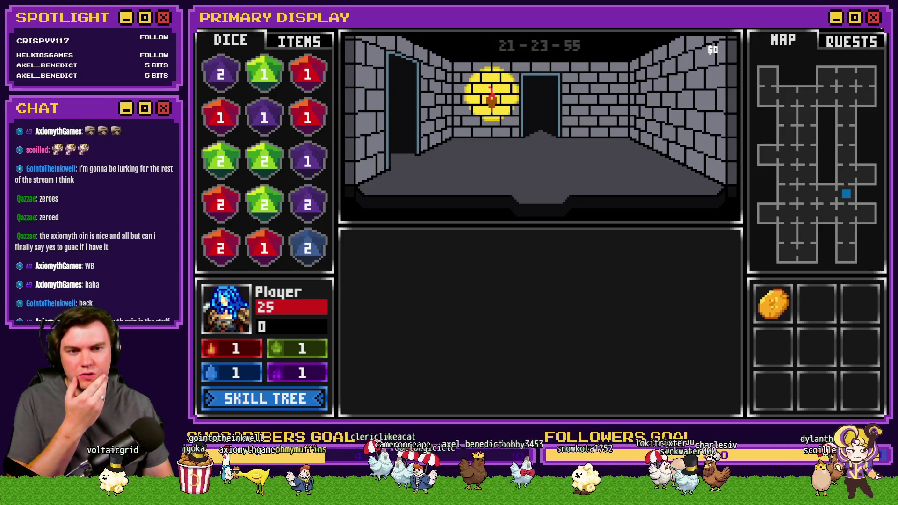
key("alt+F4")
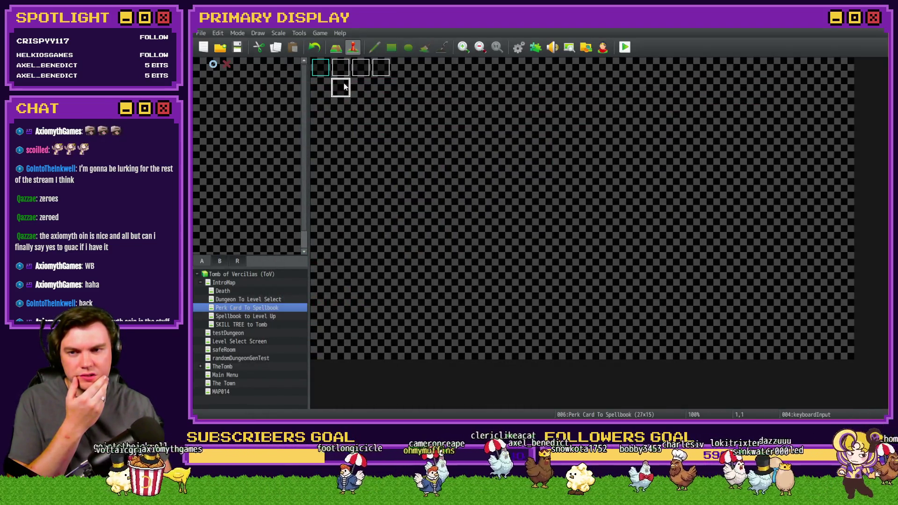
double_click(343, 87)
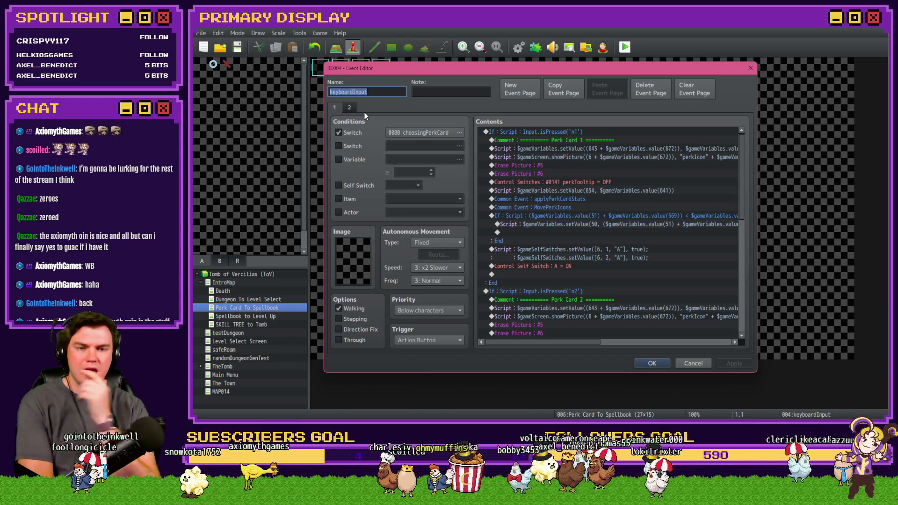
key("Escape")
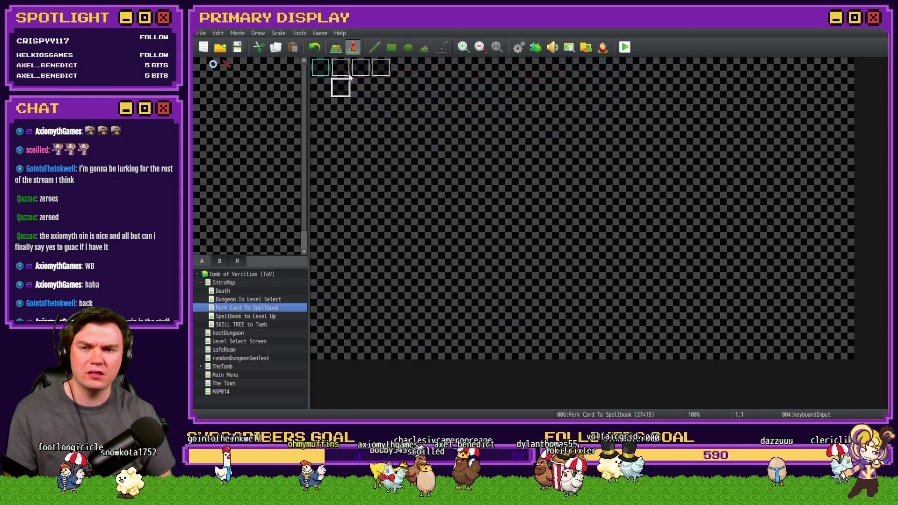
double_click(356, 72)
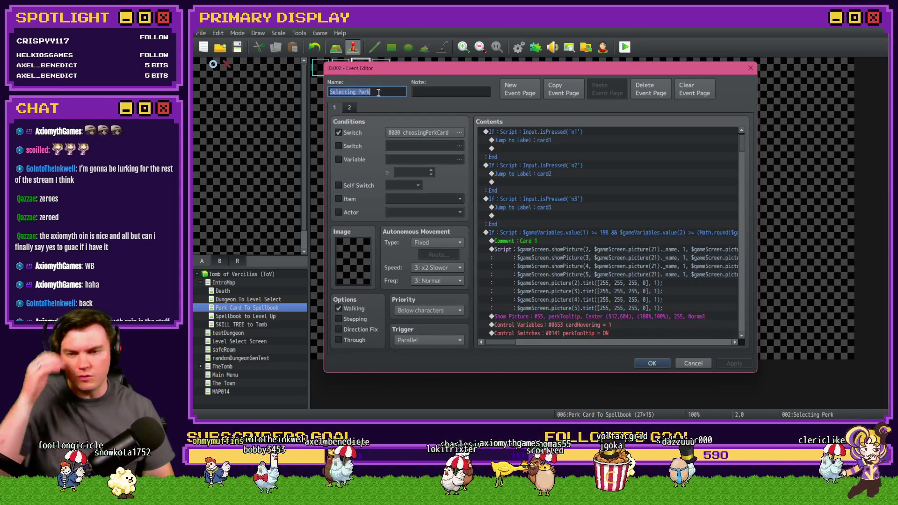
scroll(558, 197, "down", 10)
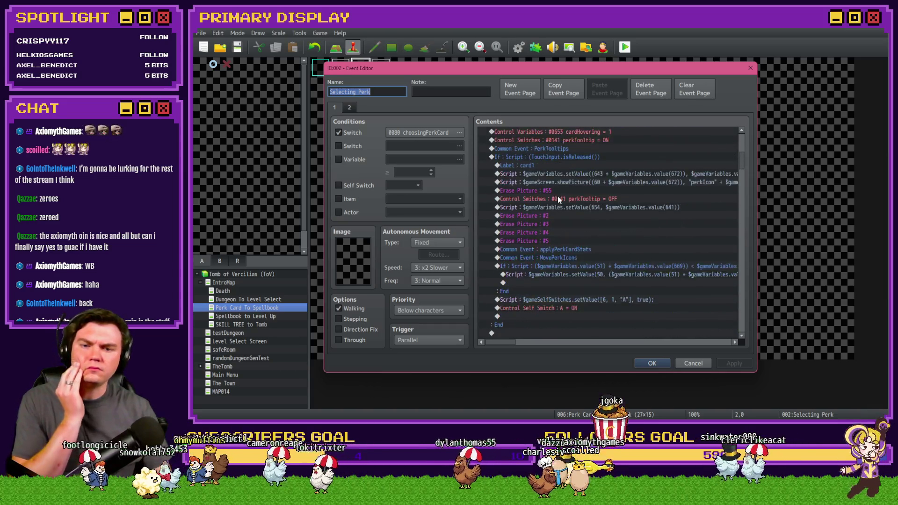
scroll(557, 195, "down", 2)
scroll(582, 211, "down", 2)
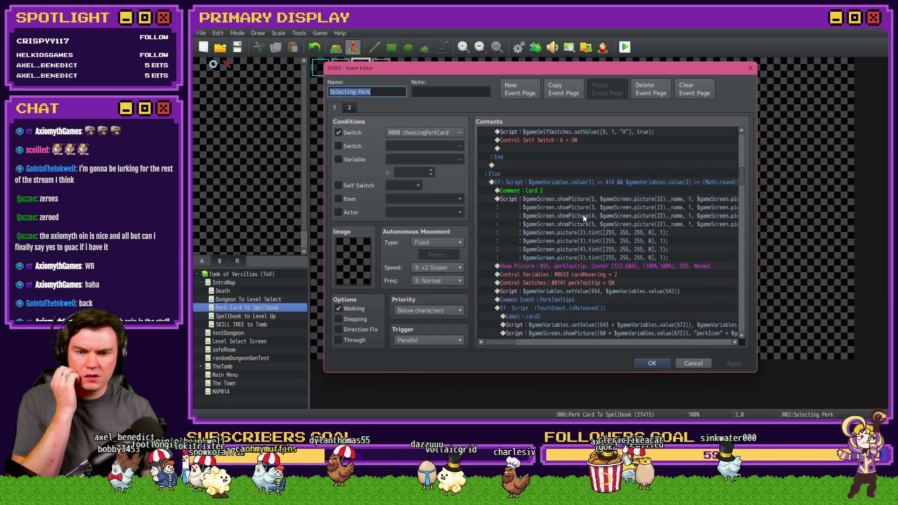
scroll(583, 215, "down", 2)
scroll(603, 216, "down", 5)
scroll(604, 219, "down", 10)
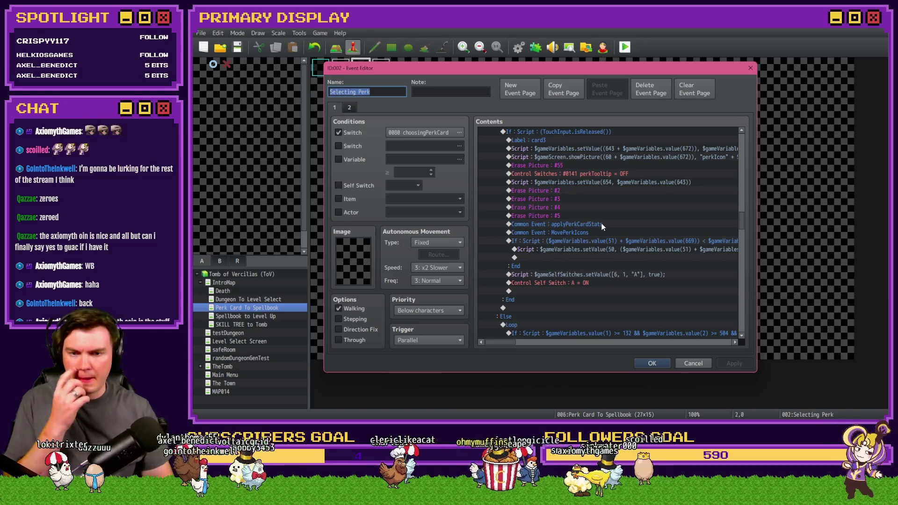
scroll(600, 227, "down", 8)
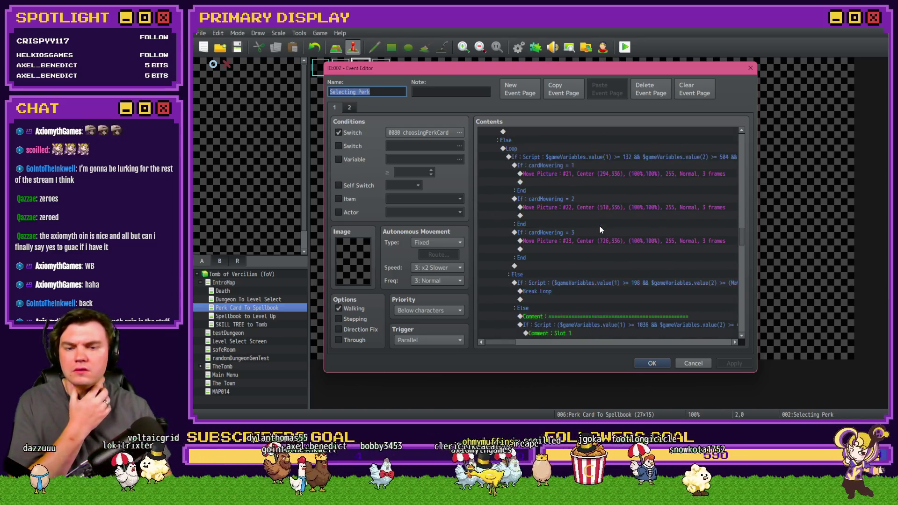
scroll(600, 226, "down", 5)
scroll(602, 224, "down", 10)
scroll(602, 231, "down", 9)
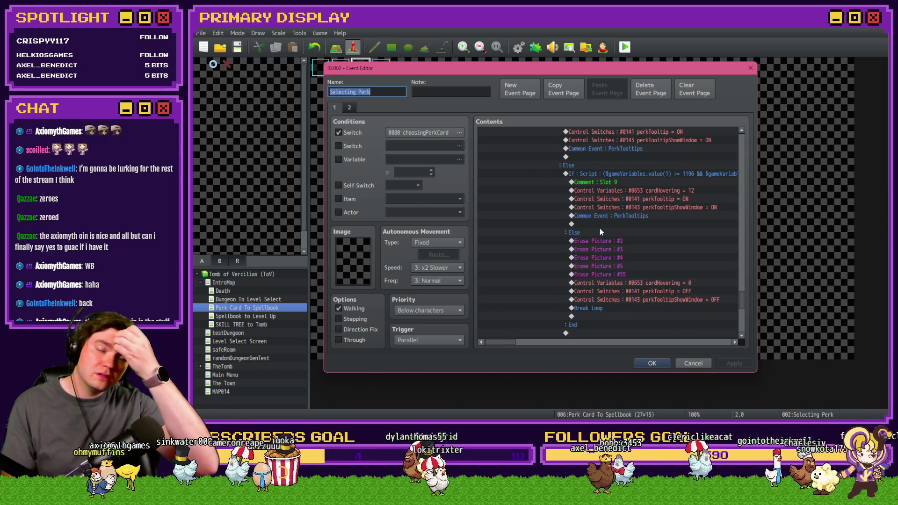
scroll(597, 229, "down", 3)
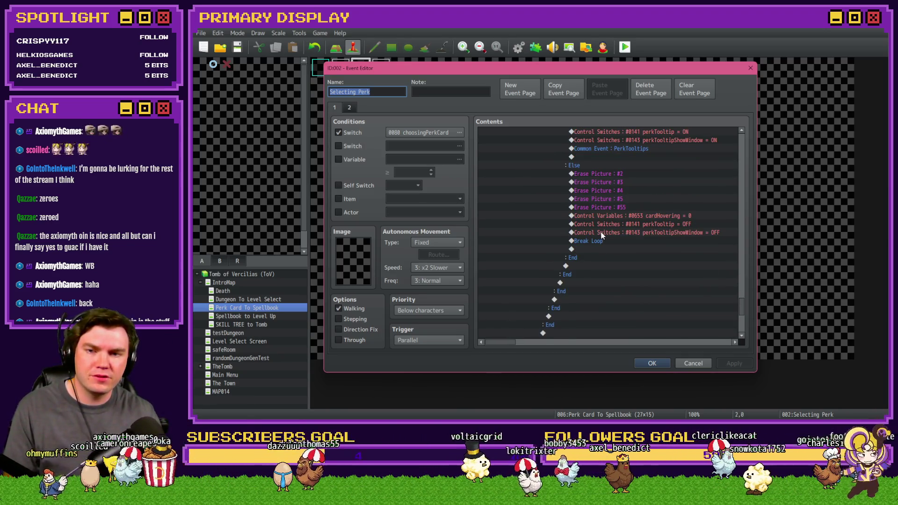
scroll(602, 233, "down", 7)
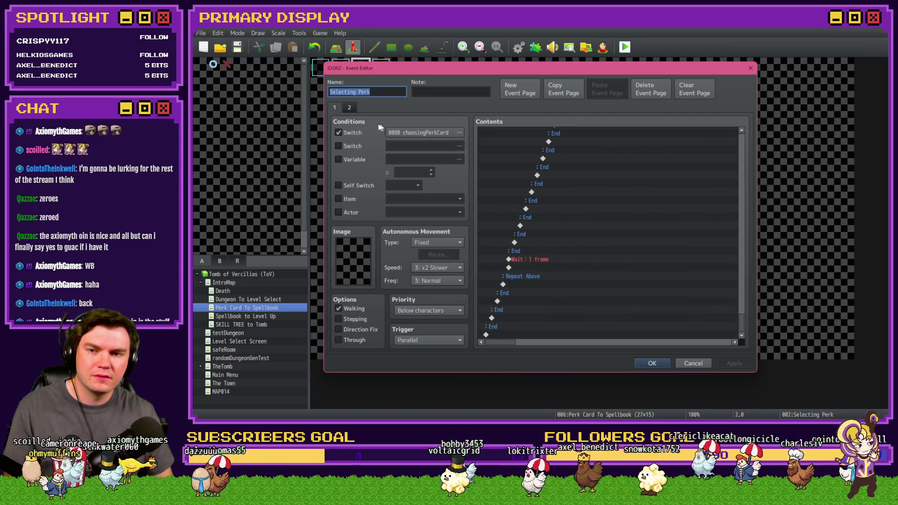
left_click(348, 107)
key("Escape")
double_click(381, 67)
key("Escape")
- Duplicate the cardSelected = 6 block in the applyPerkCardStats common event
left_click(518, 47)
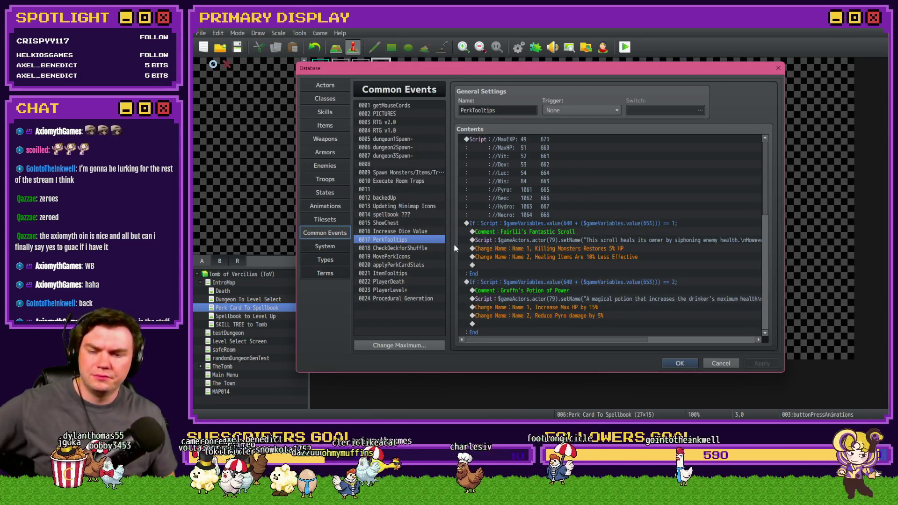
left_click(422, 265)
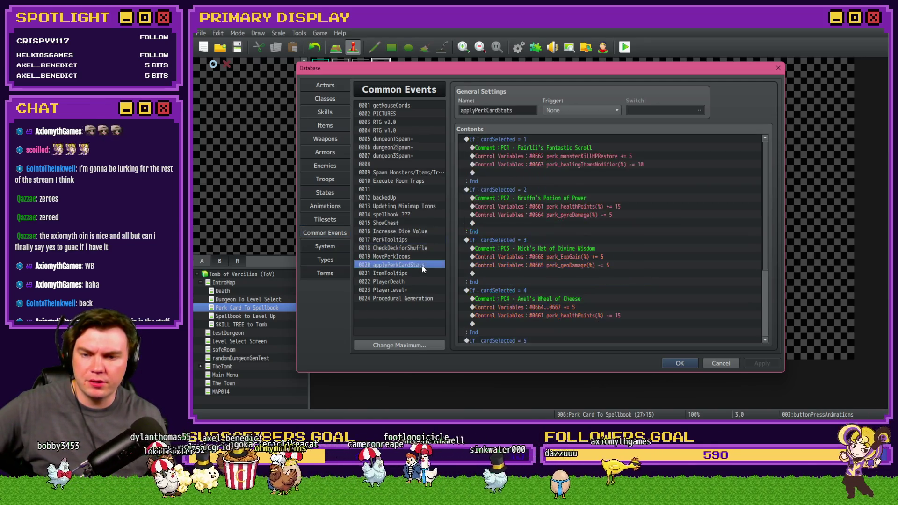
scroll(663, 251, "down", 4)
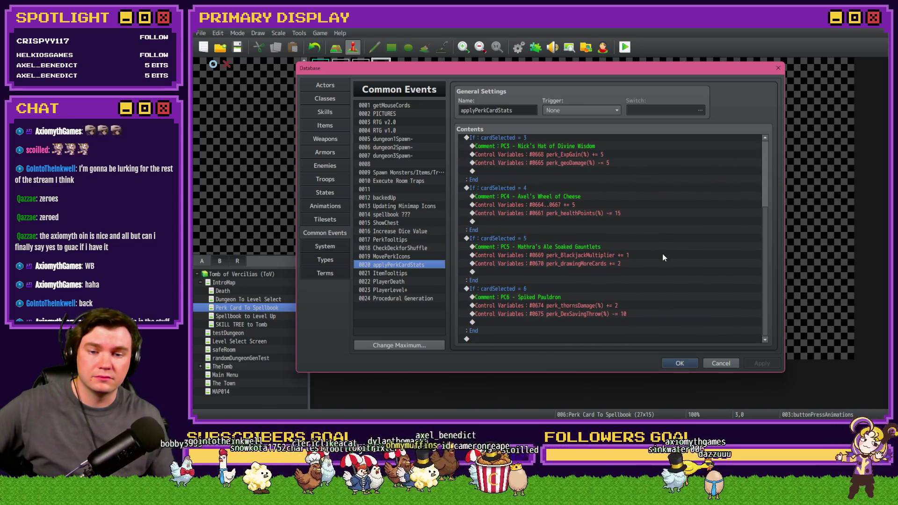
scroll(662, 255, "up", 4)
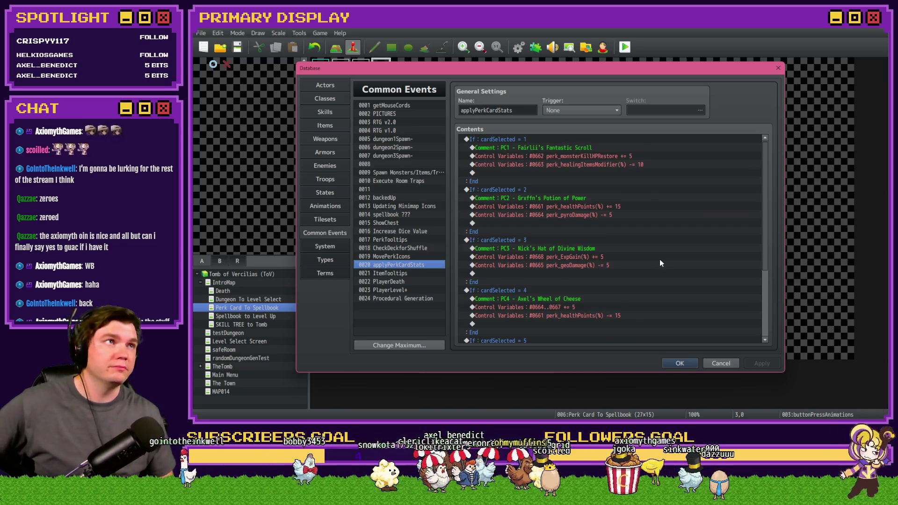
scroll(659, 259, "down", 4)
left_click(529, 298)
left_click(537, 289)
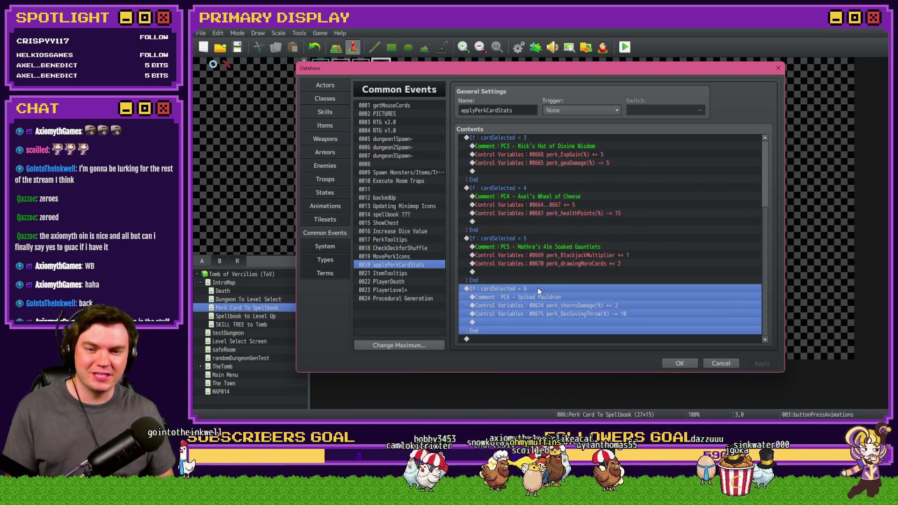
key("ctrl+c")
key("ctrl+v")
- Set the duplicate's condition to cardSelected = 7 and its comment to 'PC7 - Coin of Axiomyth'
double_click(538, 288)
left_click(656, 308)
double_click(537, 295)
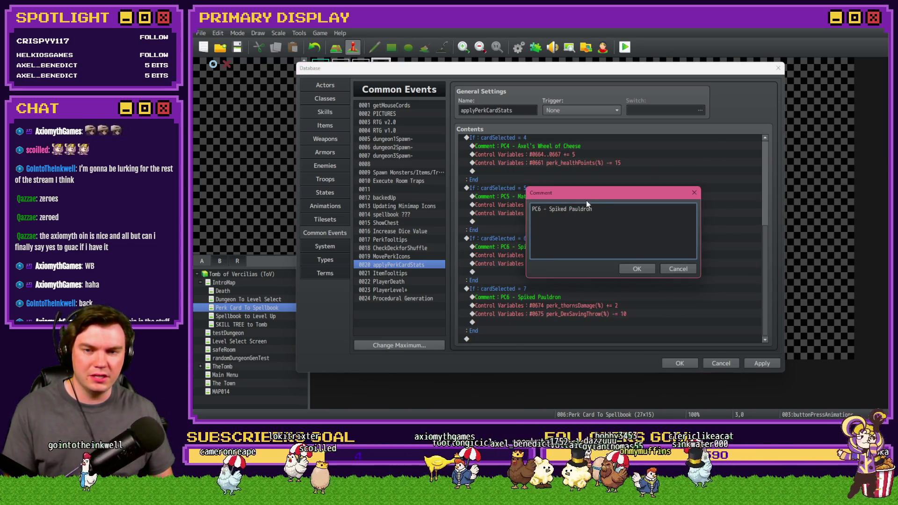
left_click_drag(590, 195, 592, 189)
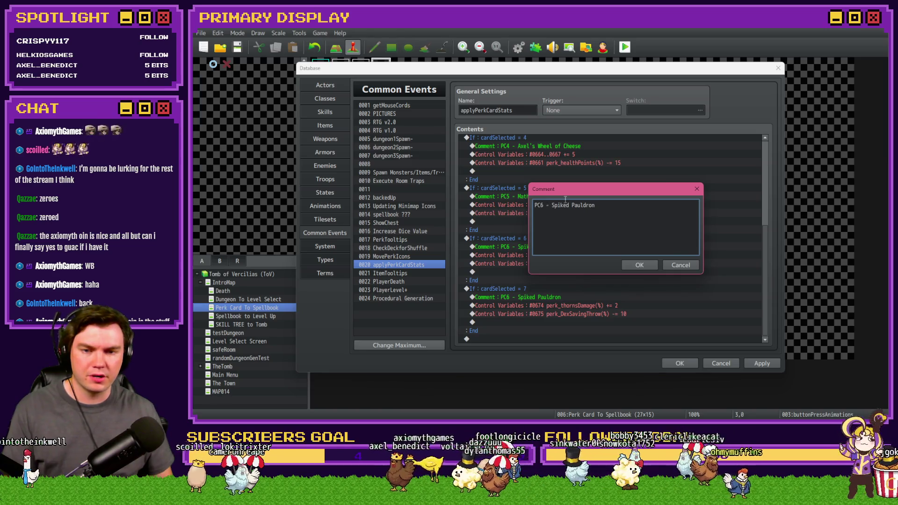
left_click_drag(552, 205, 636, 201)
type("C7 - Coin of Axiomyth")
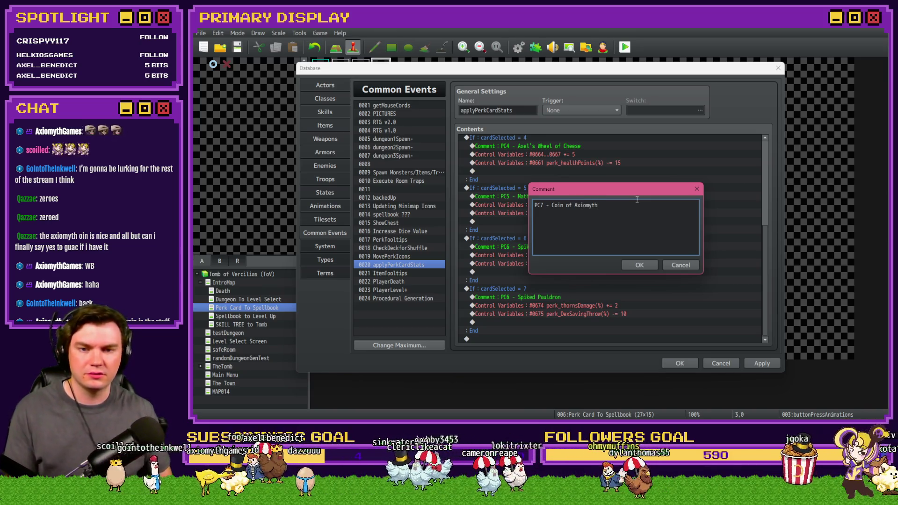
left_click(637, 265)
left_click(537, 317)
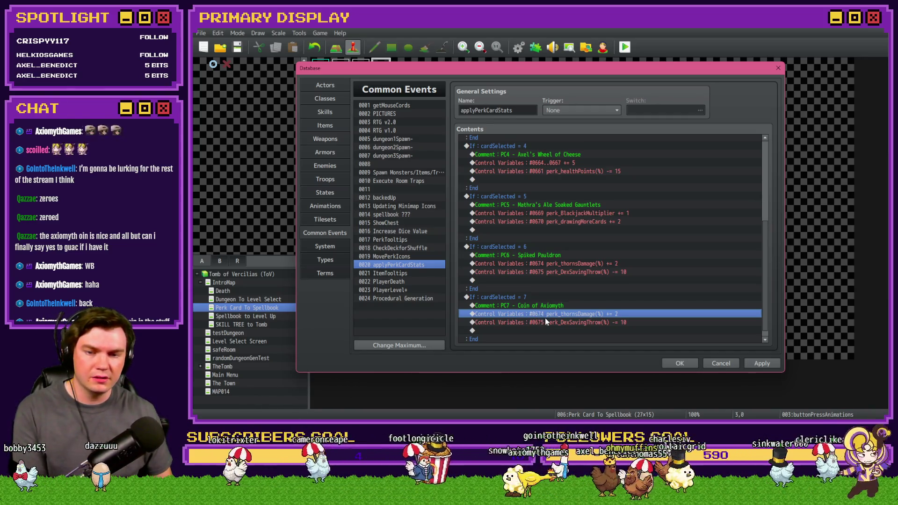
- Replace branch 7's two stat-change Control Variables rows with a Control Switches command
key("Delete")
key("Delete")
double_click(546, 320)
left_click(514, 109)
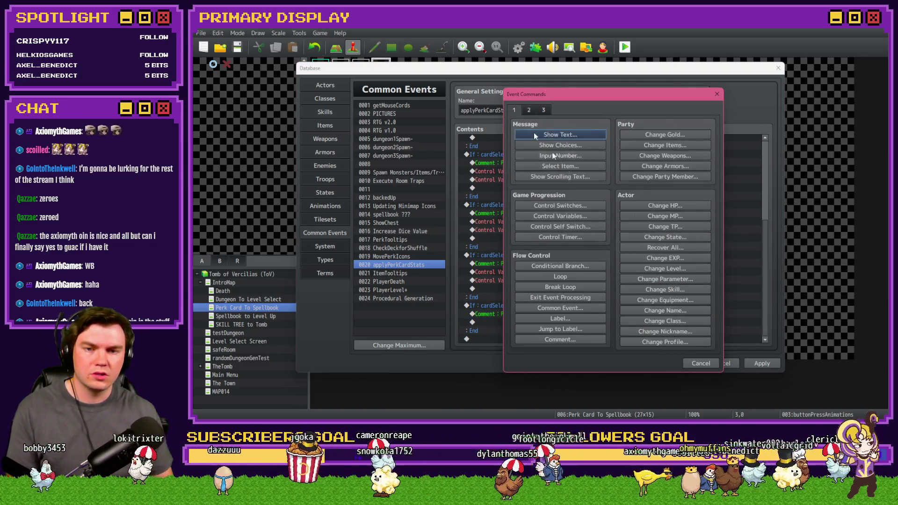
left_click(578, 207)
- Name switch 0174 coinOfAxiomyth, set it ON, then apply and save the database
left_click(614, 215)
left_click_drag(557, 164, 567, 223)
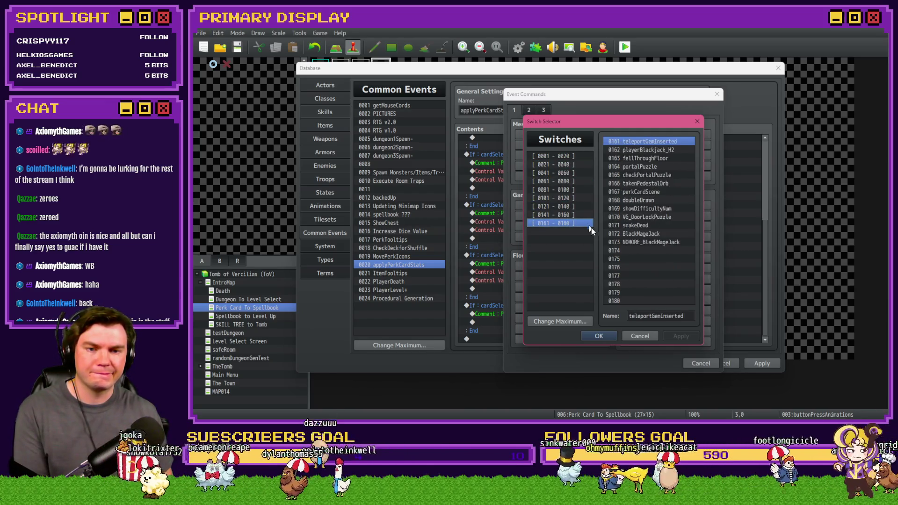
left_click(620, 251)
left_click(656, 320)
type("coinOfAxiomyth")
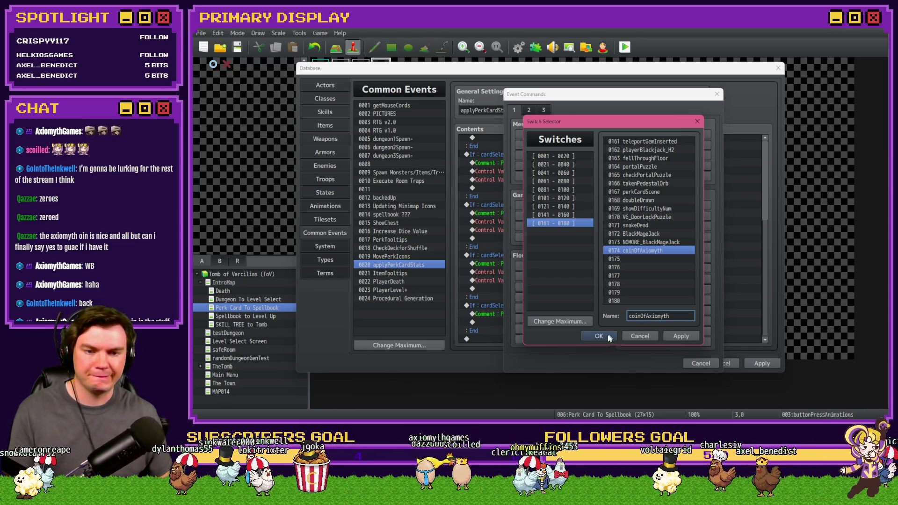
left_click(599, 336)
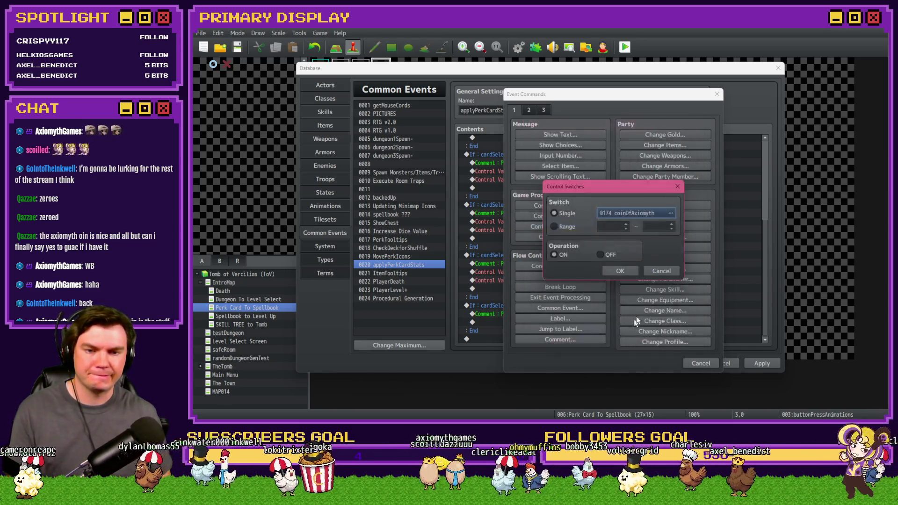
left_click(613, 271)
left_click(595, 323)
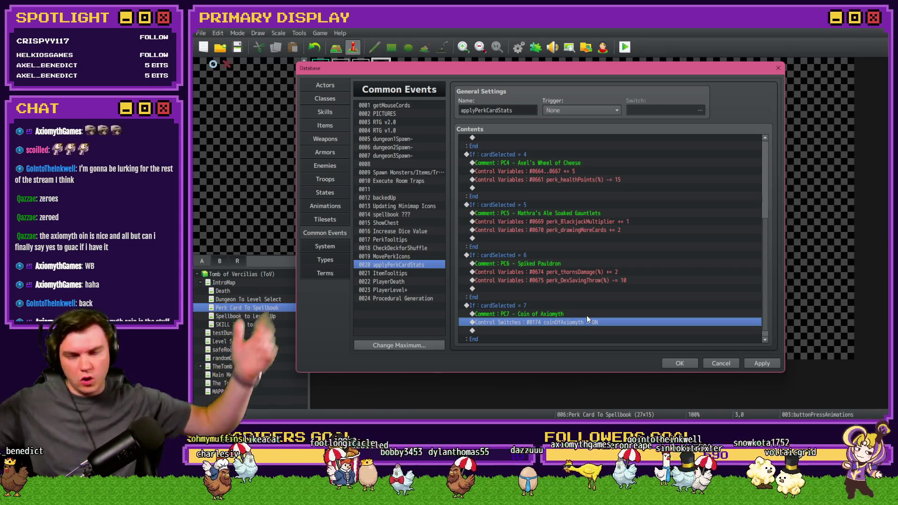
left_click(776, 364)
left_click(678, 365)
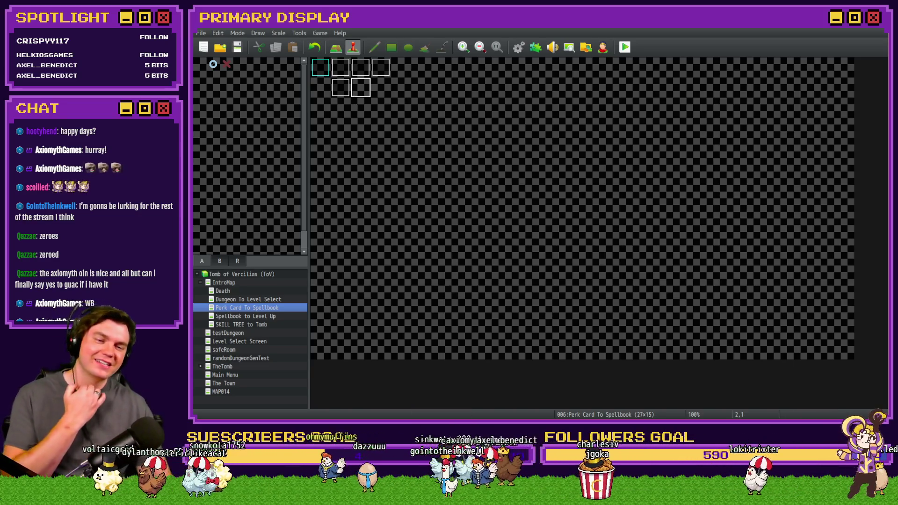
- Close the open Trello card in the browser and go to Discord's game-key-giveaways channel
key("alt+Tab")
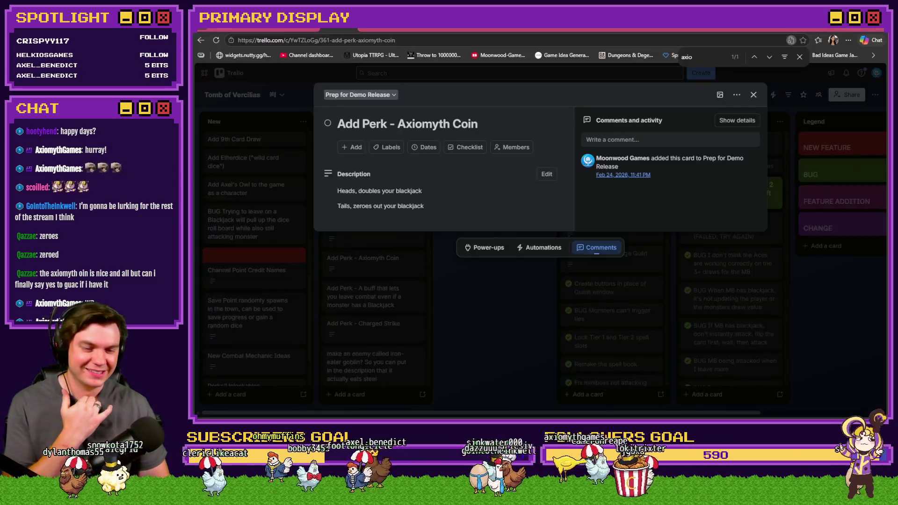
key("Escape")
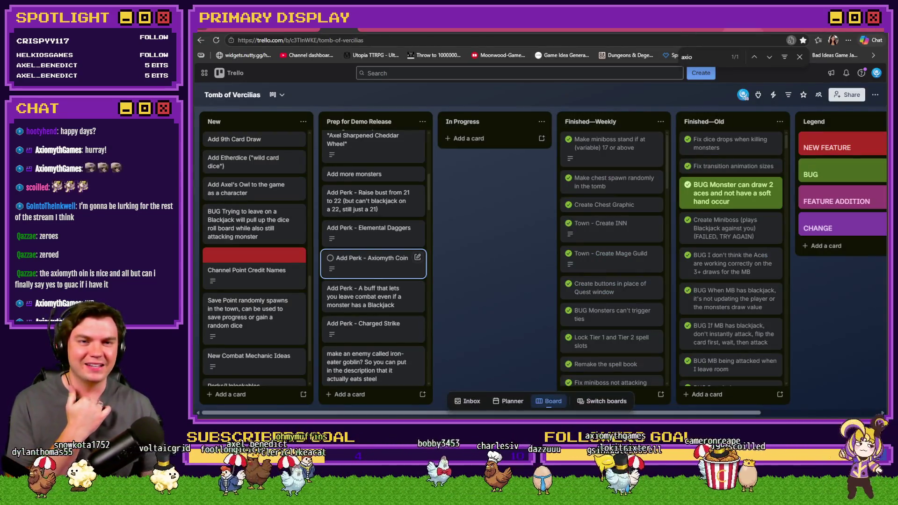
left_click(687, 30)
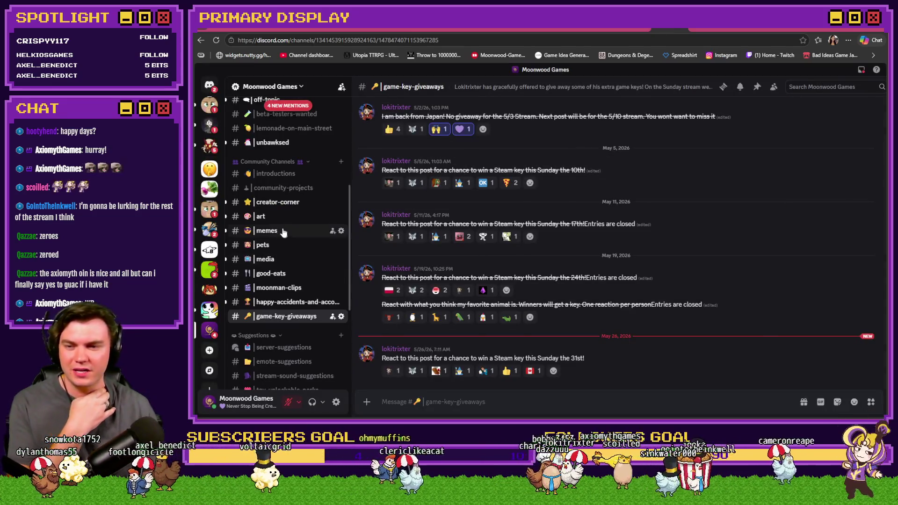
- Add raised-hands and purple-heart reactions to three posts in the #art channel
left_click(271, 216)
scroll(551, 304, "down", 3)
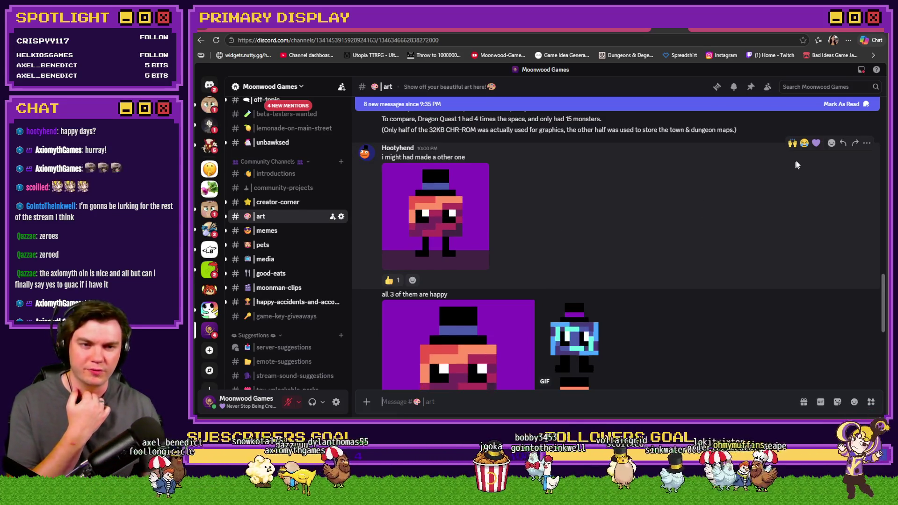
left_click(792, 143)
left_click(817, 143)
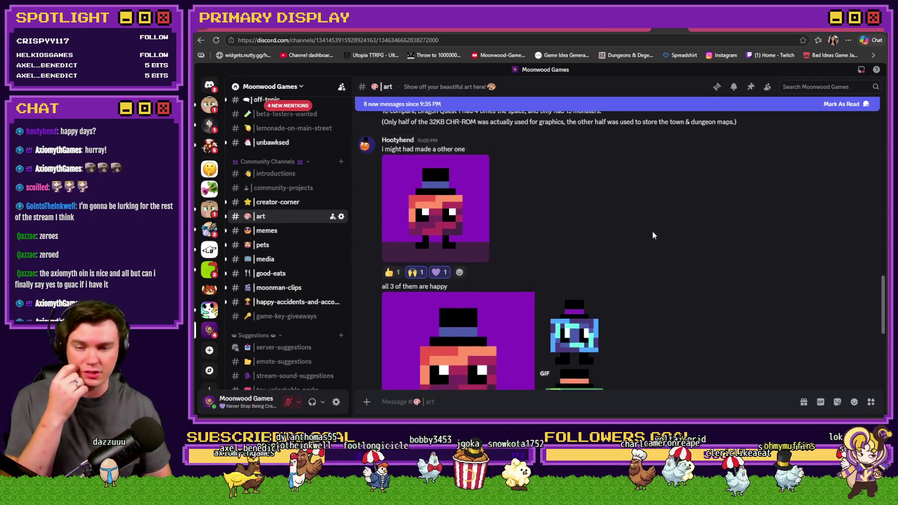
scroll(653, 232, "down", 3)
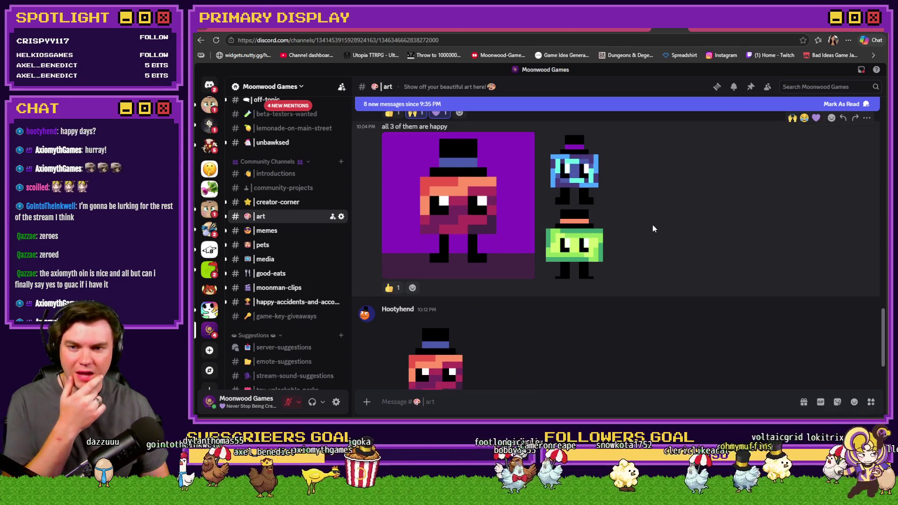
left_click(793, 118)
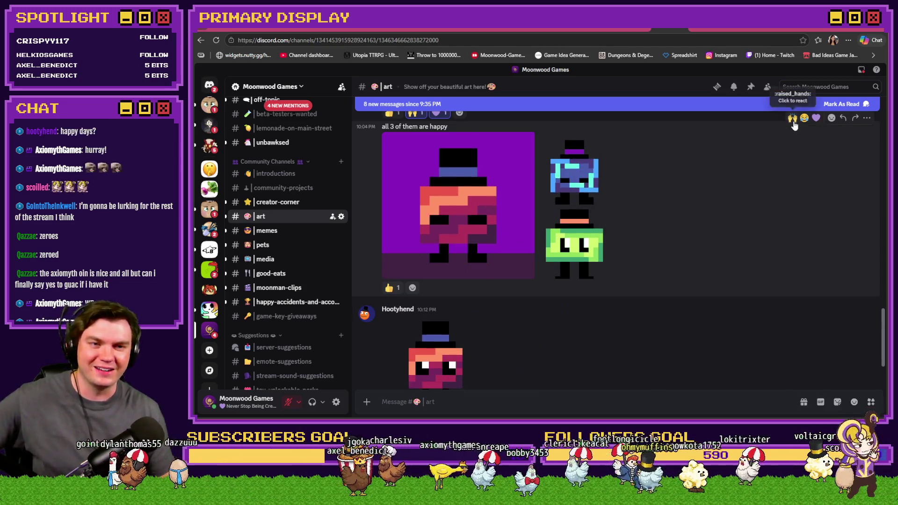
left_click(815, 119)
scroll(747, 222, "down", 1)
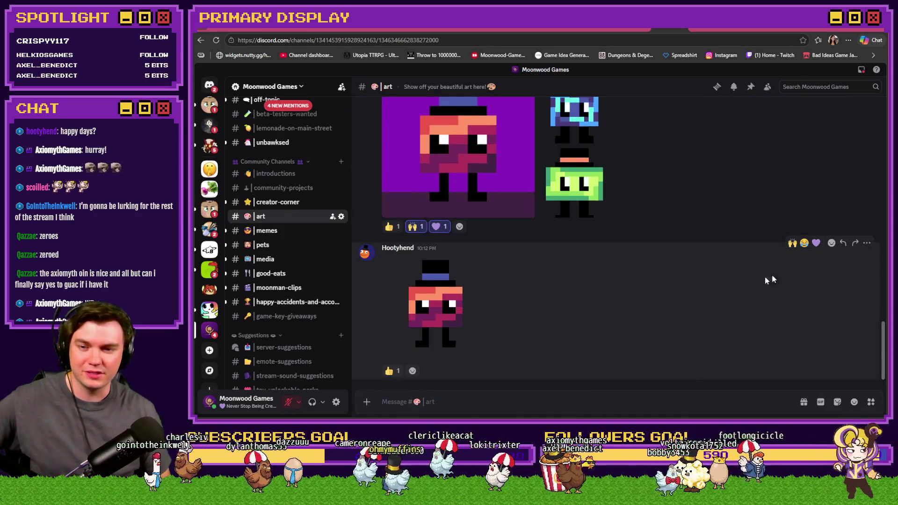
left_click(792, 243)
left_click(815, 243)
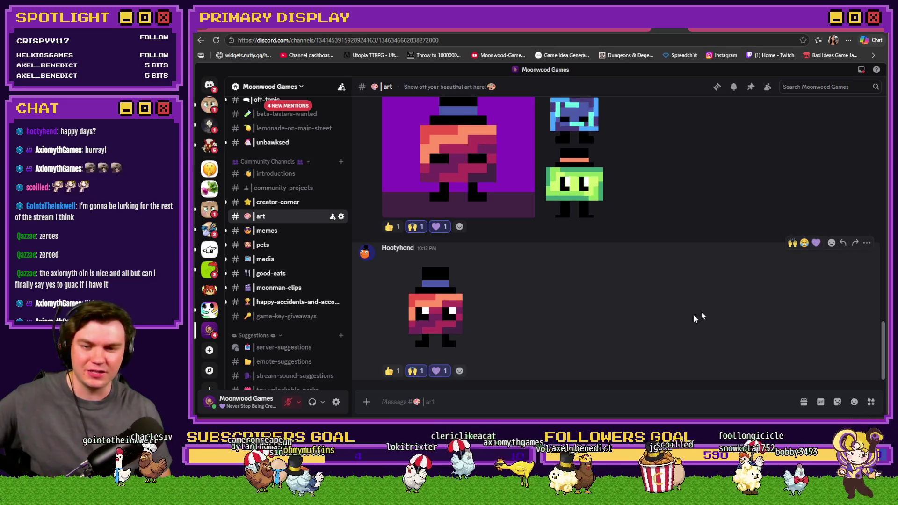
- View the orange and green character images and the green pixel-art GIF full size, then return to RPG Maker
left_click(472, 333)
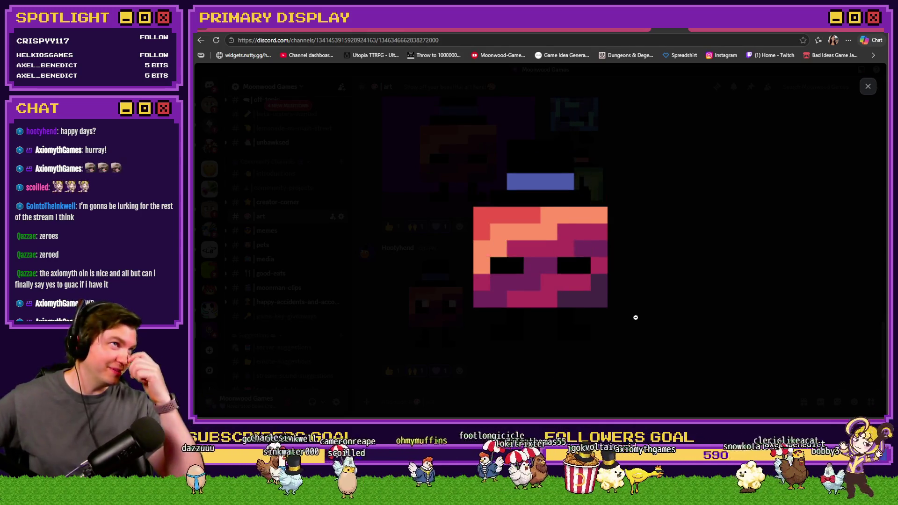
left_click(657, 320)
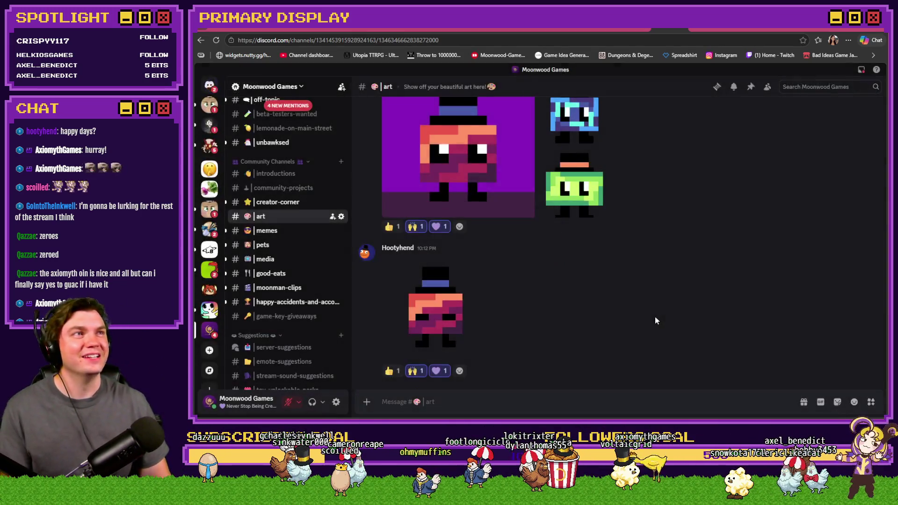
left_click(603, 286)
left_click(603, 287)
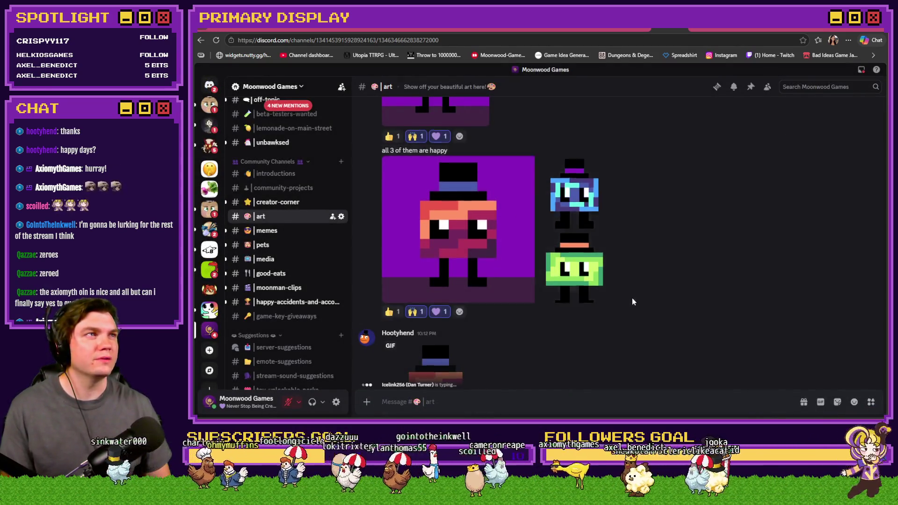
scroll(632, 299, "up", 3)
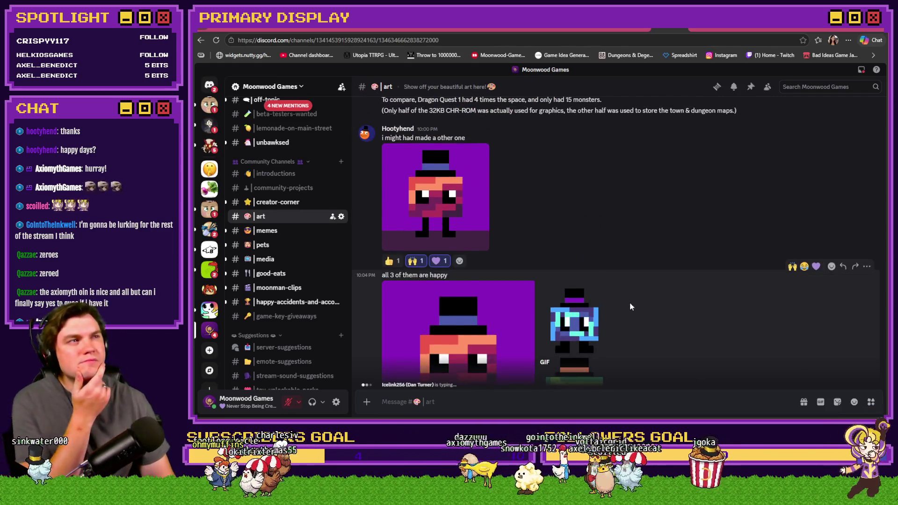
scroll(630, 307, "down", 3)
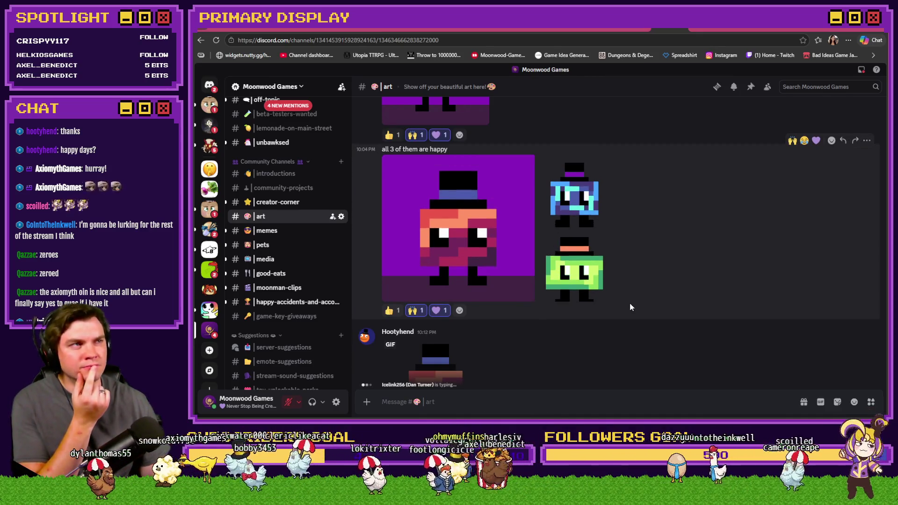
left_click(592, 288)
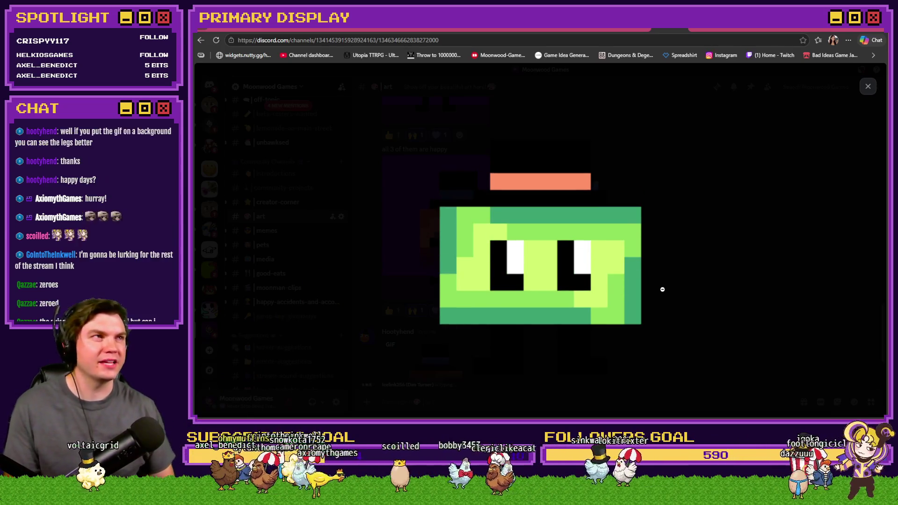
left_click(662, 289)
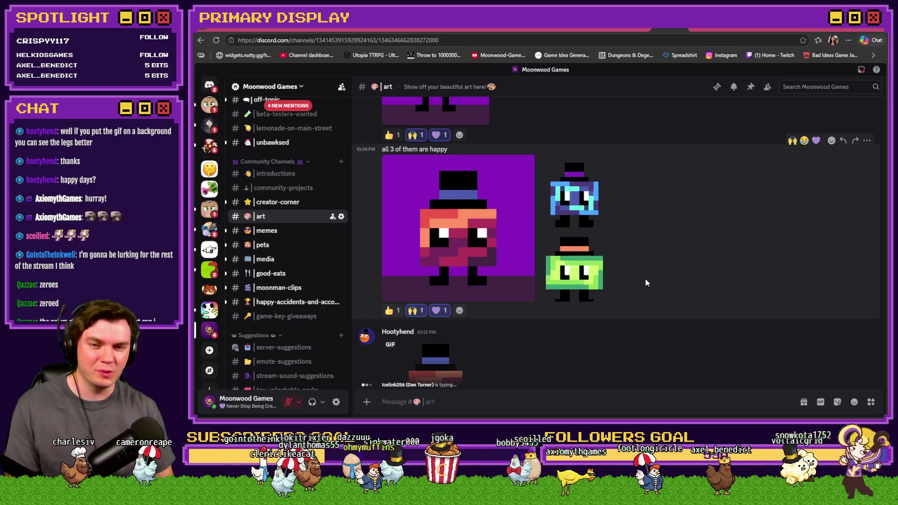
scroll(644, 279, "down", 2)
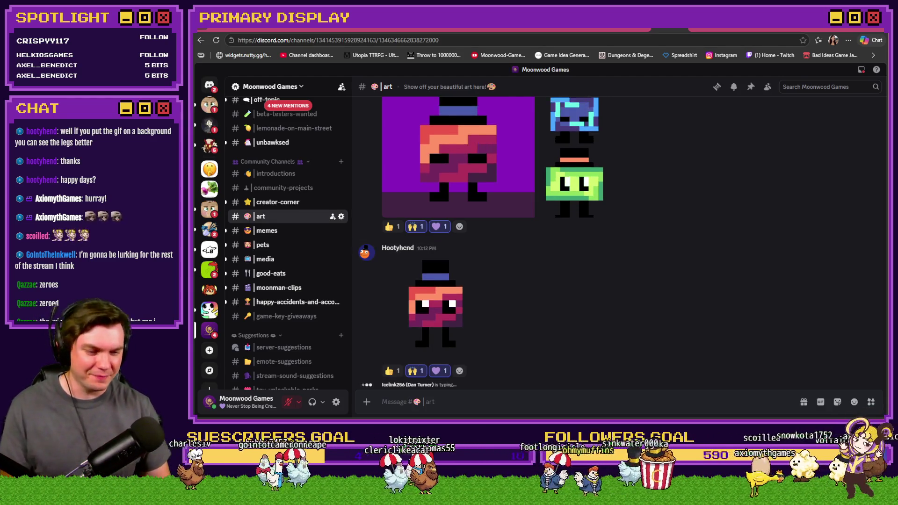
key("alt+Tab")
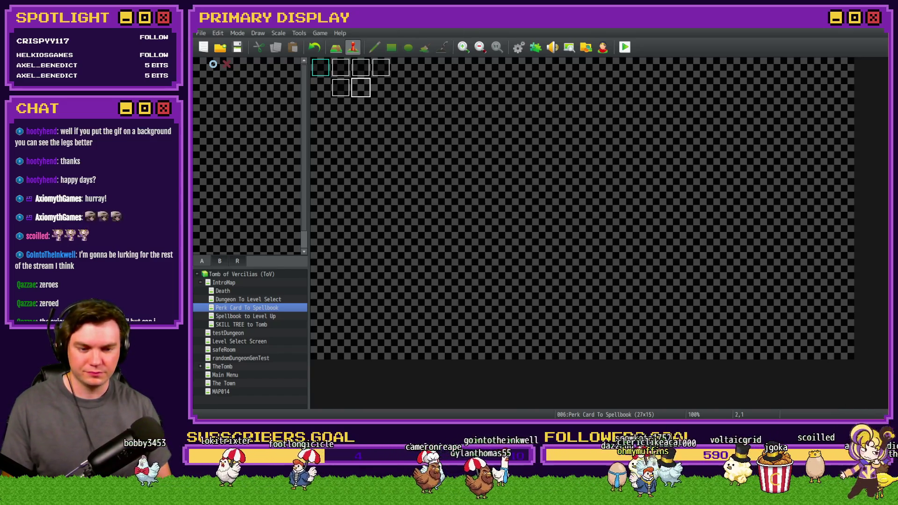
- On the Tomb of Vercilias board, tick Merge Magic in Skill Tree - Luck, reaching 86%
key("alt+Tab")
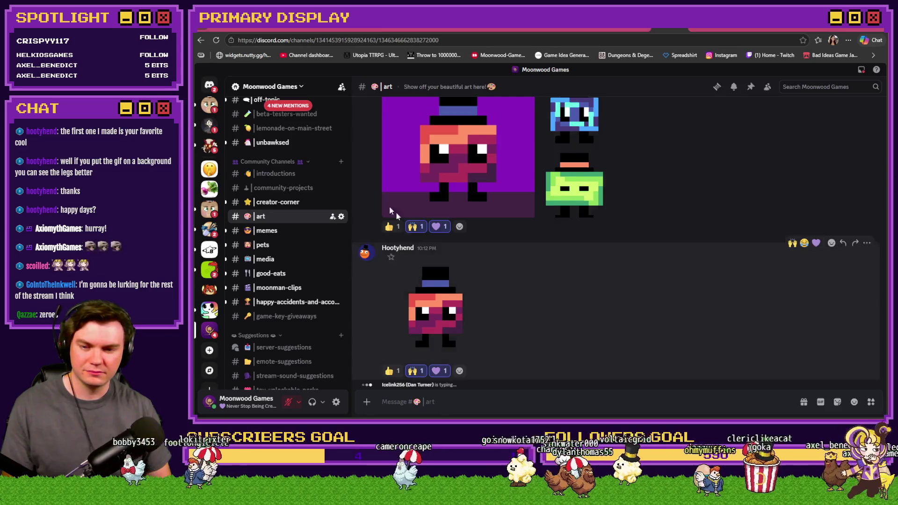
left_click(327, 27)
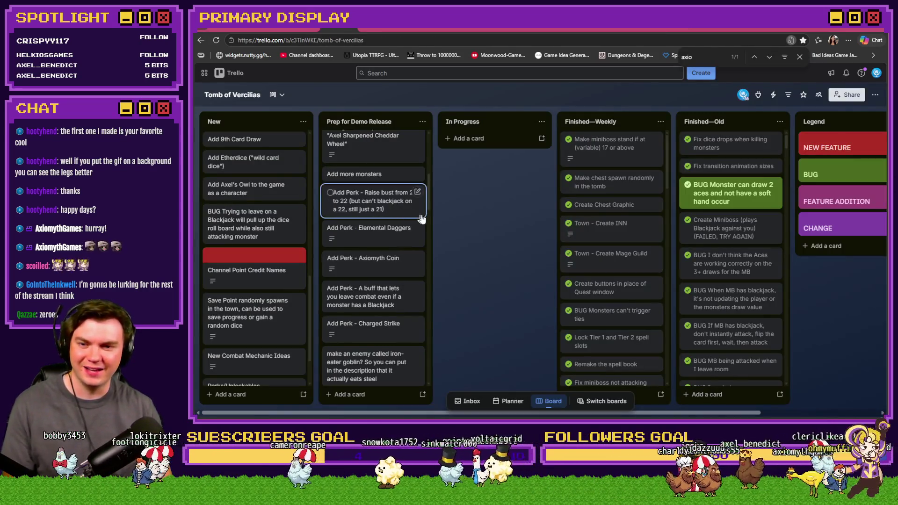
scroll(417, 218, "down", 5)
left_click(390, 264)
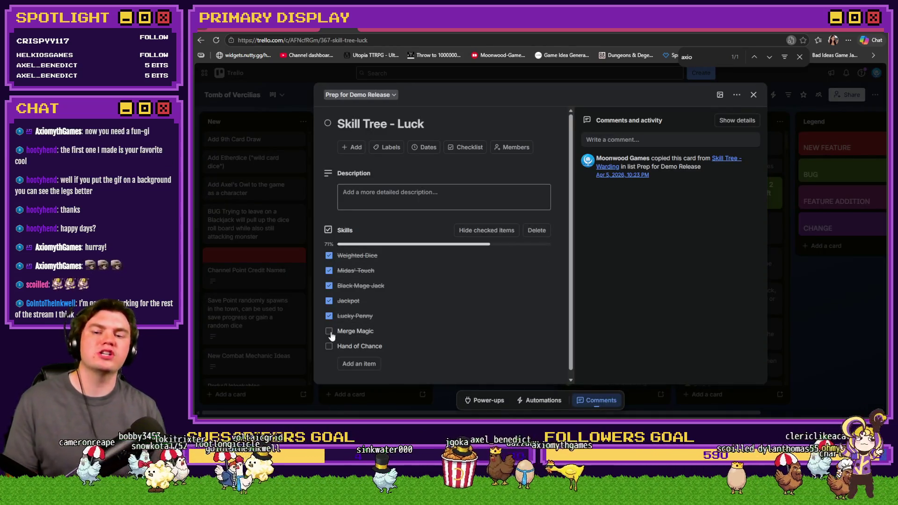
left_click(329, 331)
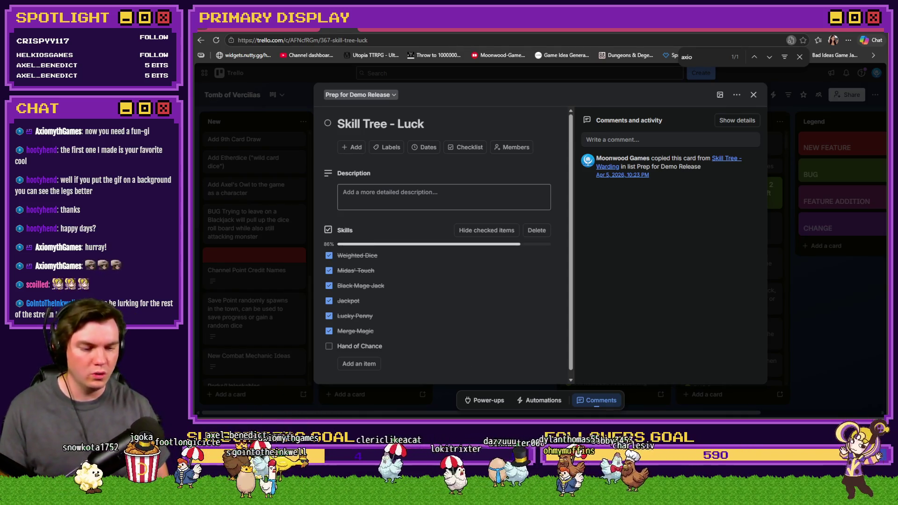
key("alt+Tab")
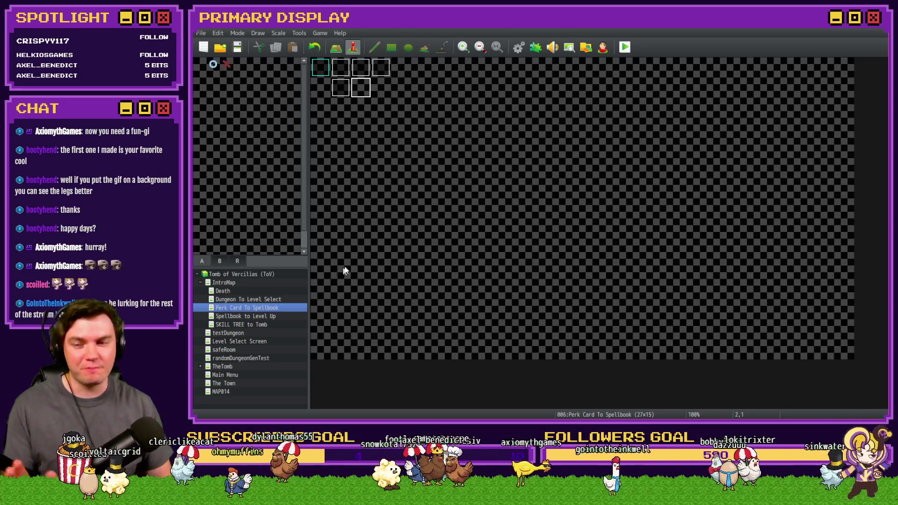
- Playtest, pick Axel's Wheel of Cheese perk card, and open the 50-point skill tree
left_click(625, 48)
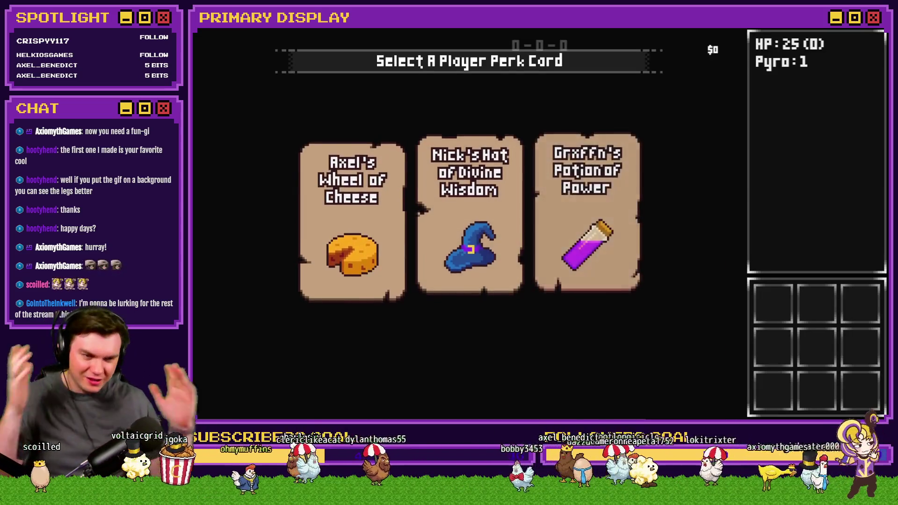
left_click(342, 192)
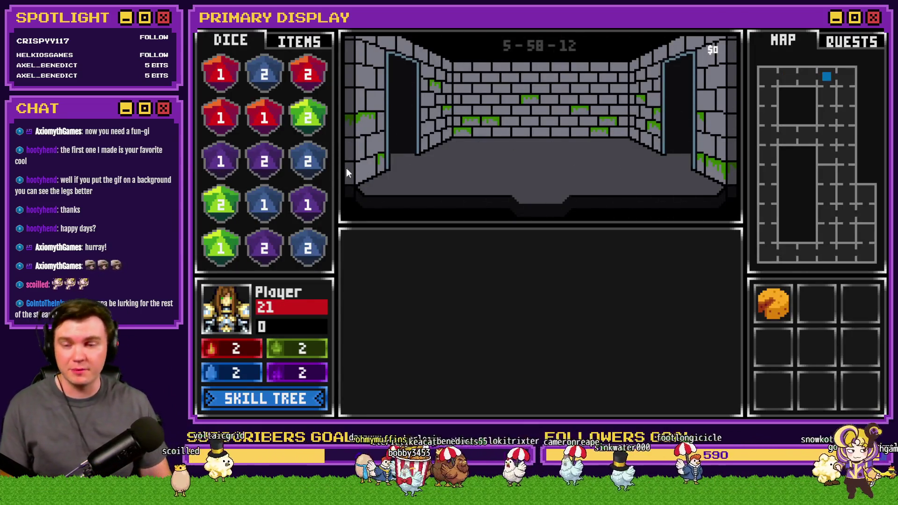
left_click(270, 398)
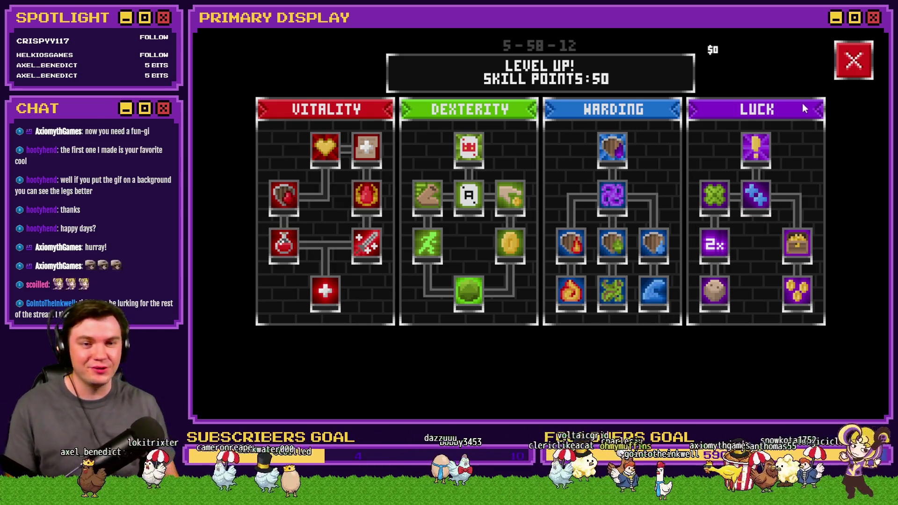
mouse_move(756, 157)
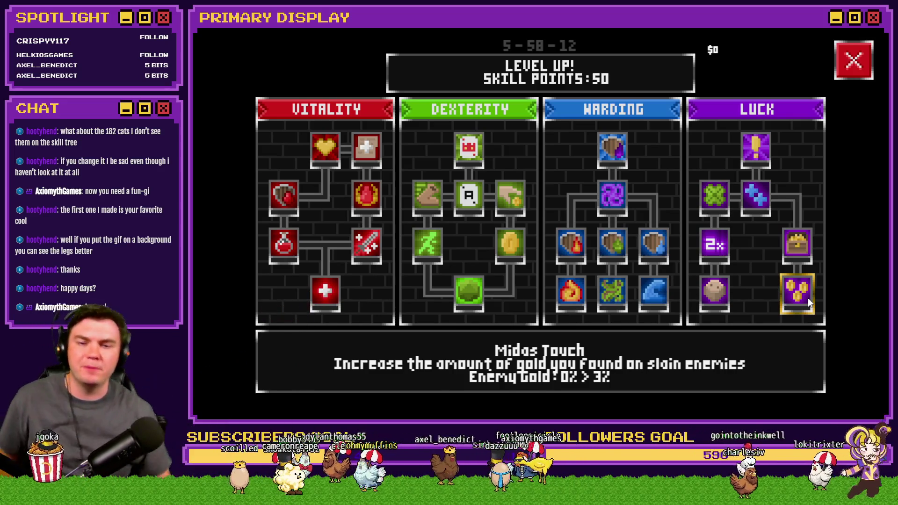
mouse_move(709, 200)
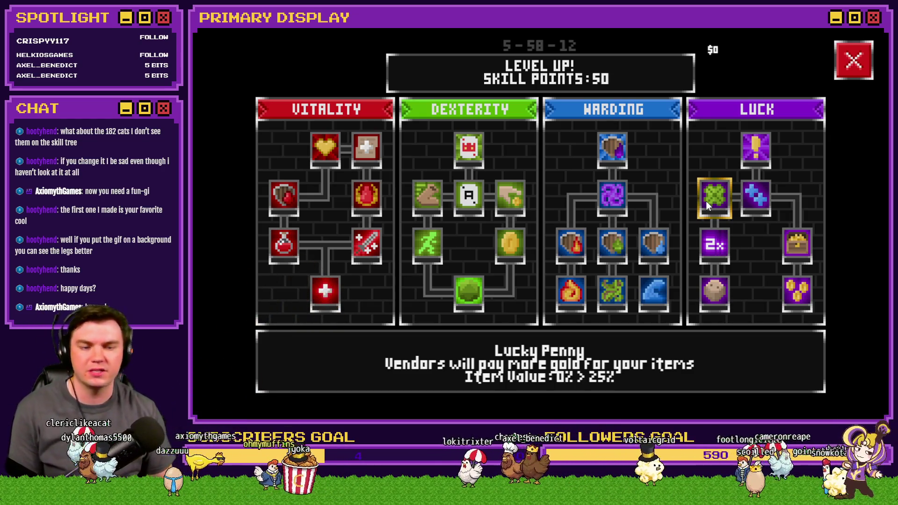
- Read the Lucky Penny and Hand of Chance skill descriptions, then close the playtest window
mouse_move(757, 155)
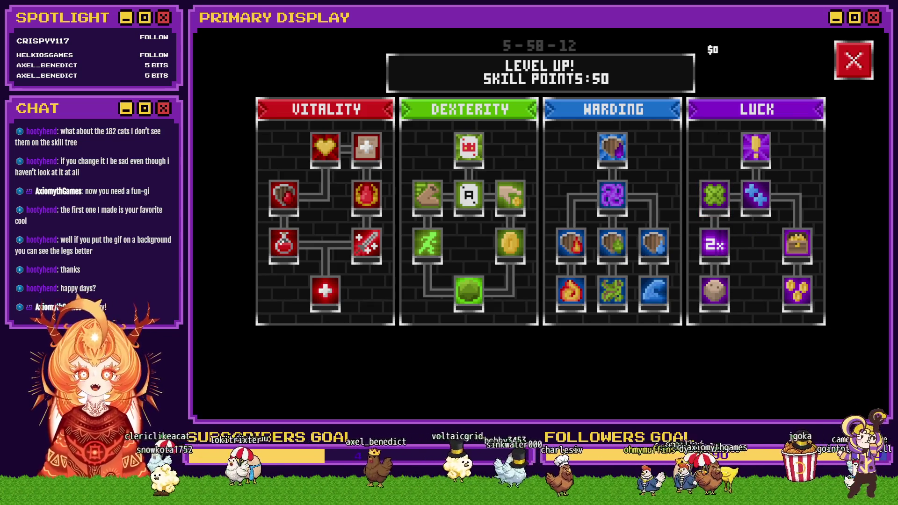
left_click(877, 31)
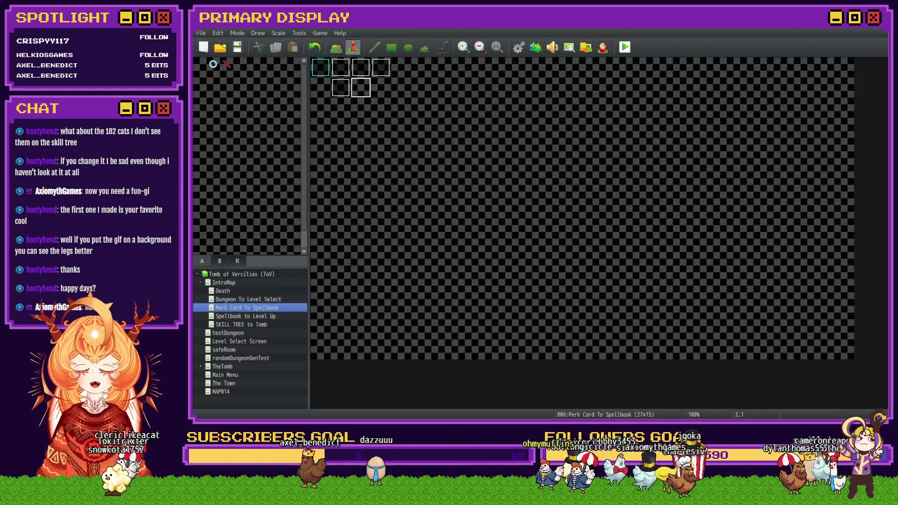
- Close the Skill Tree - Luck card, search the board for 'cat', and read the Cat Quest/NPC card
key("alt+Tab")
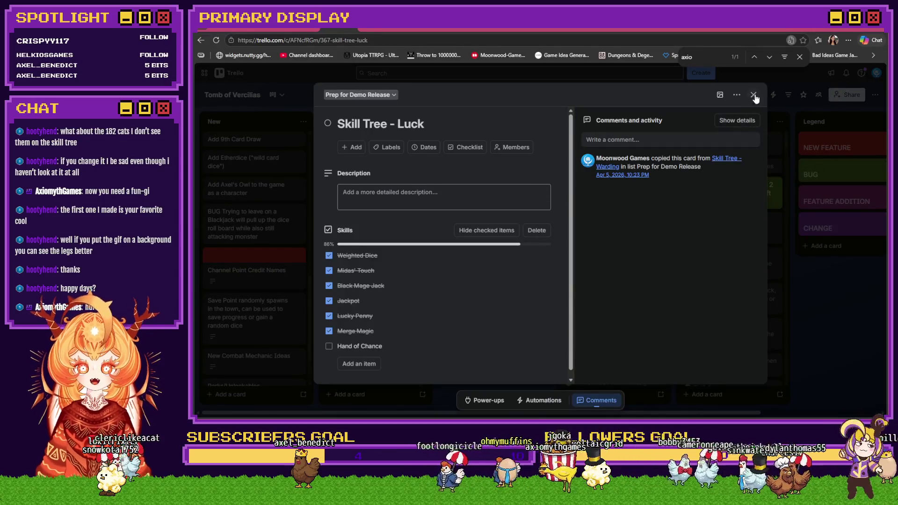
left_click(754, 94)
type("18")
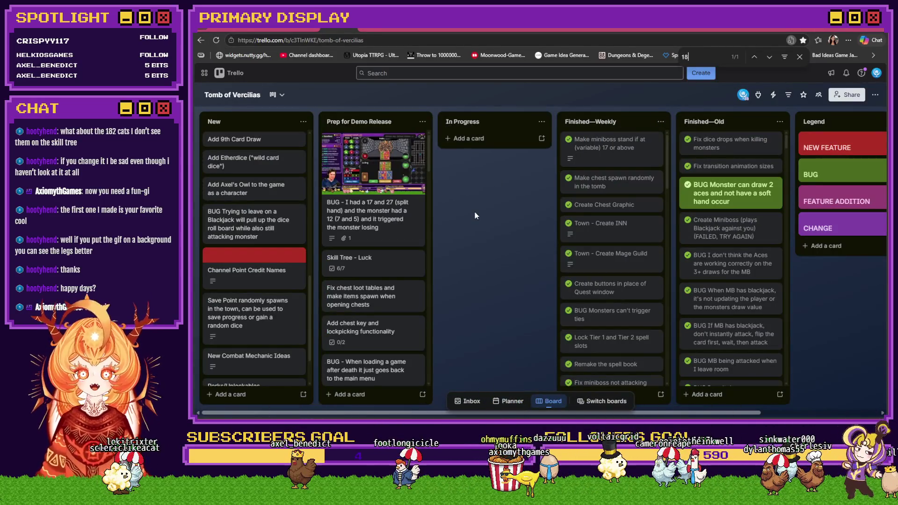
key("BackSpace")
key("BackSpace")
type("cat")
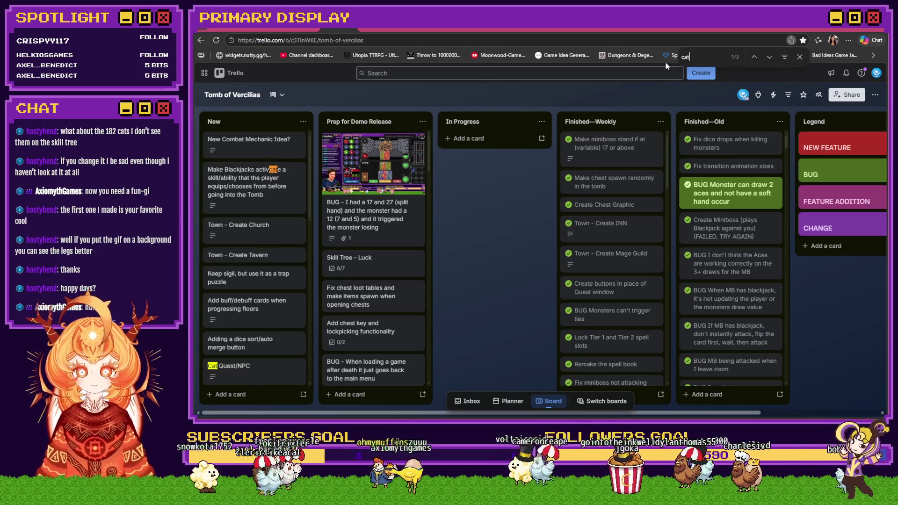
left_click(262, 375)
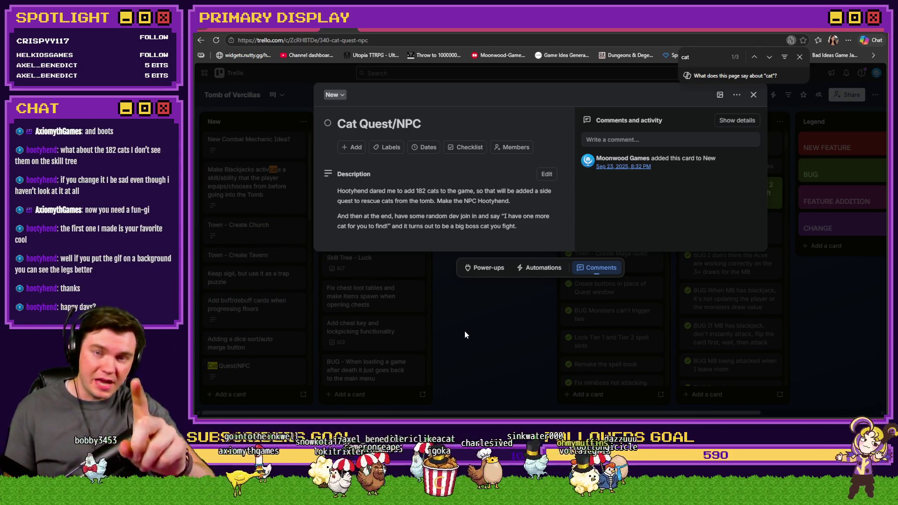
left_click(465, 331)
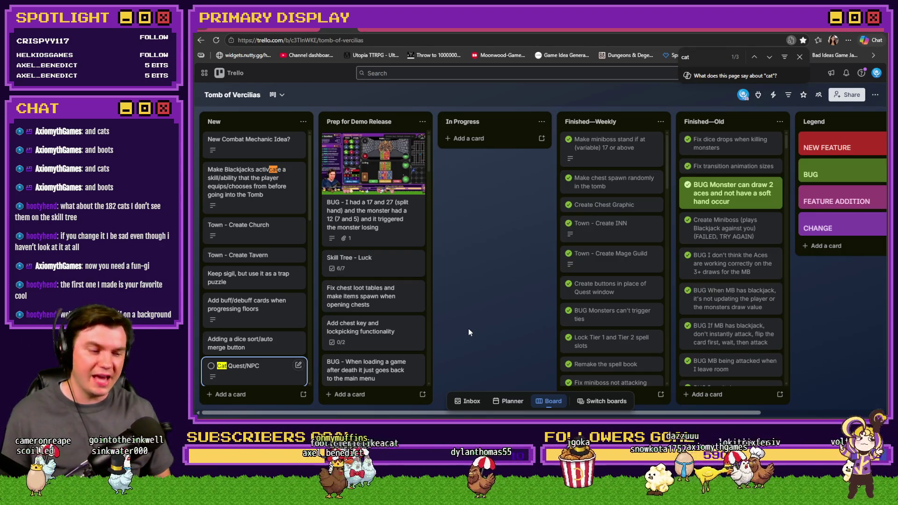
- Open TheTomb map from the map tree and move the Twitch window off the recorded display
key("alt+Tab")
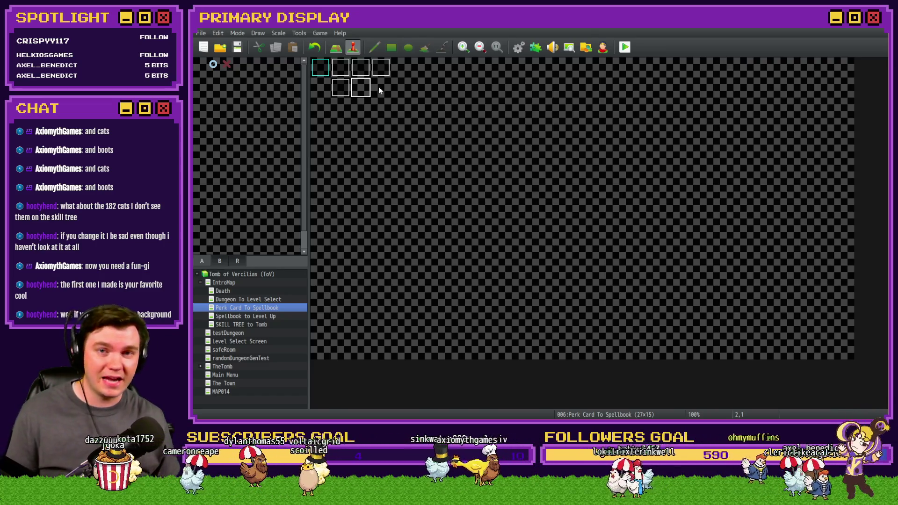
left_click(222, 366)
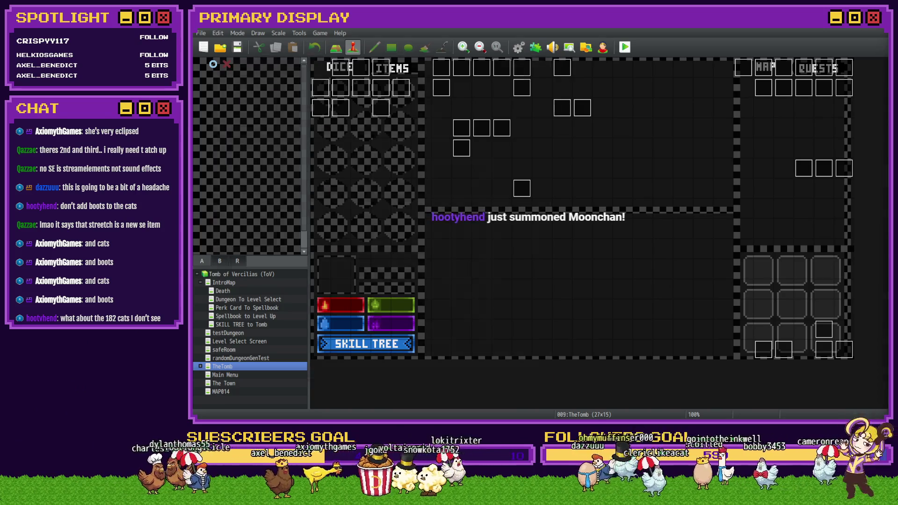
key("alt+Tab")
left_click_drag(437, 42, 897, 42)
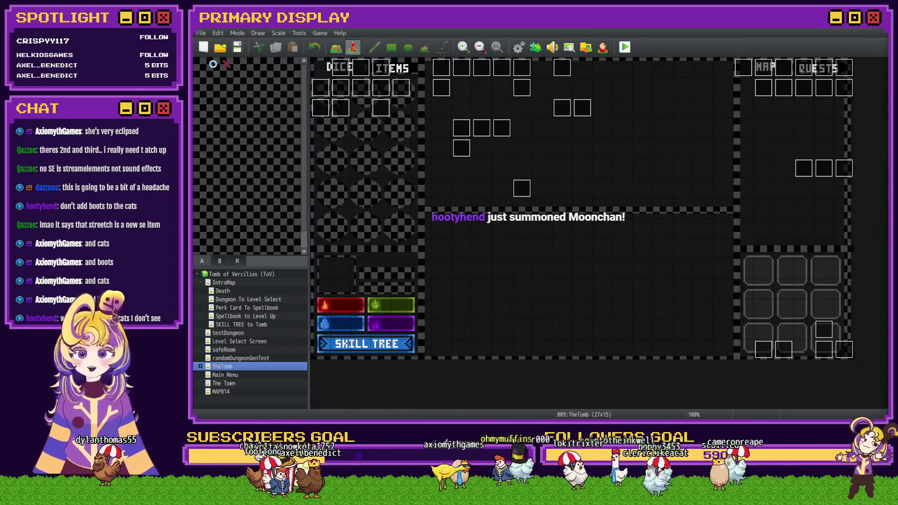
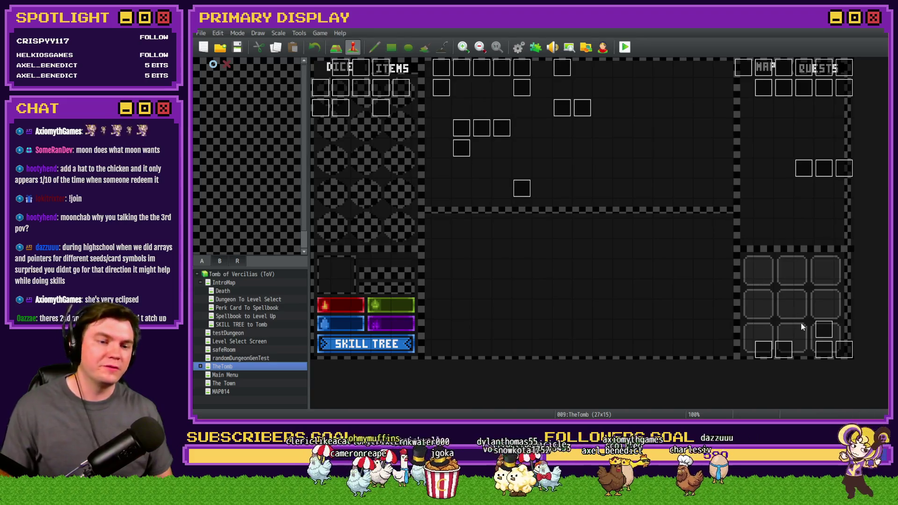
- Open the Draw And Attack event on page 2 and scroll down its card-drawing commands
double_click(825, 353)
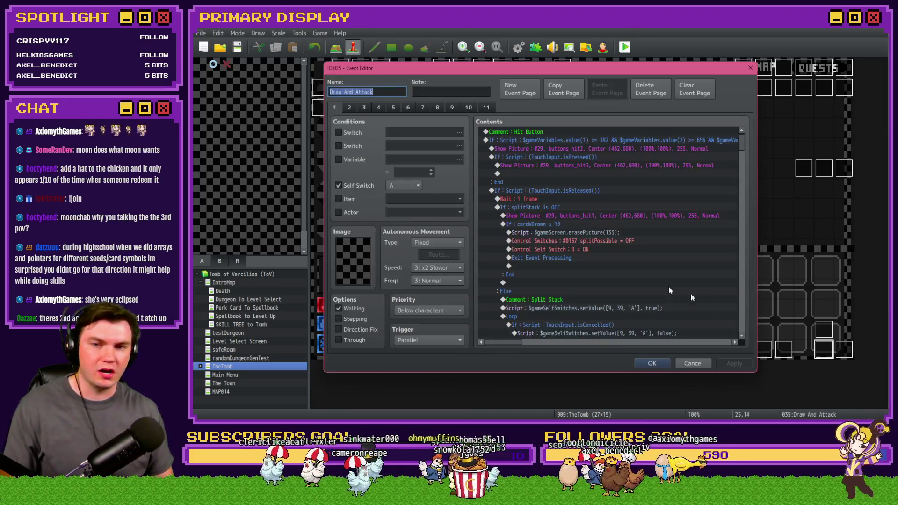
left_click(348, 109)
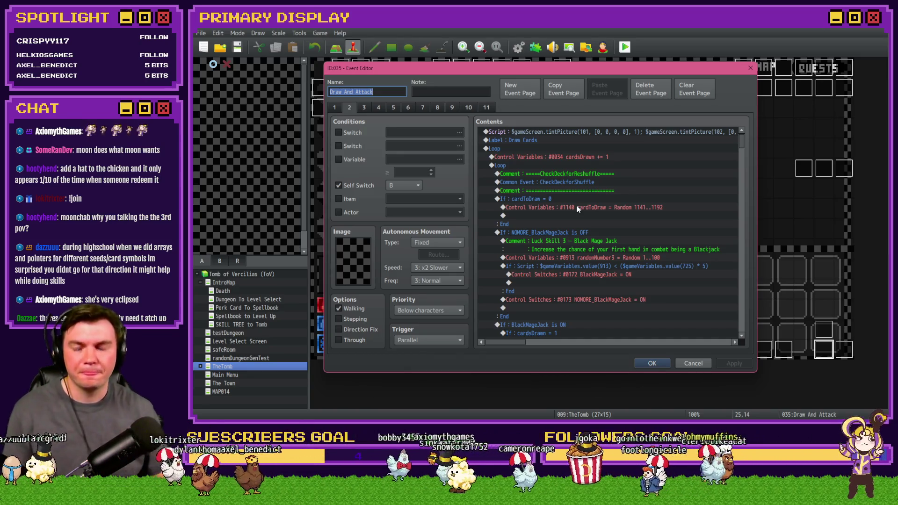
scroll(577, 209, "down", 2)
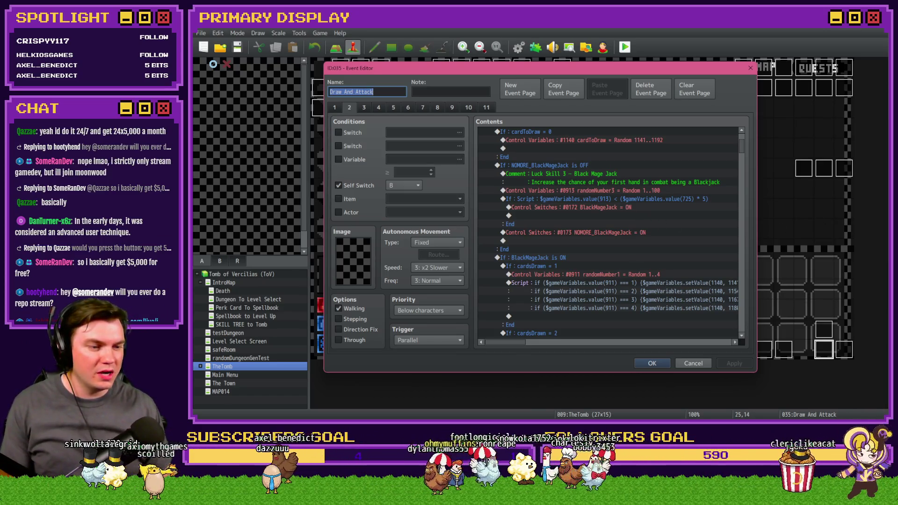
- Switch focus away from the Draw And Attack event editor with Alt+Tab
key("alt+Tab")
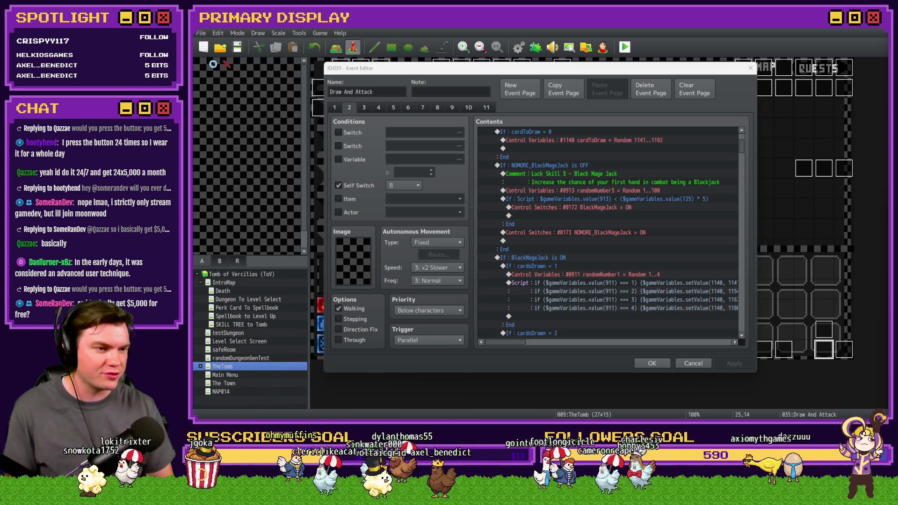
key("alt+Tab")
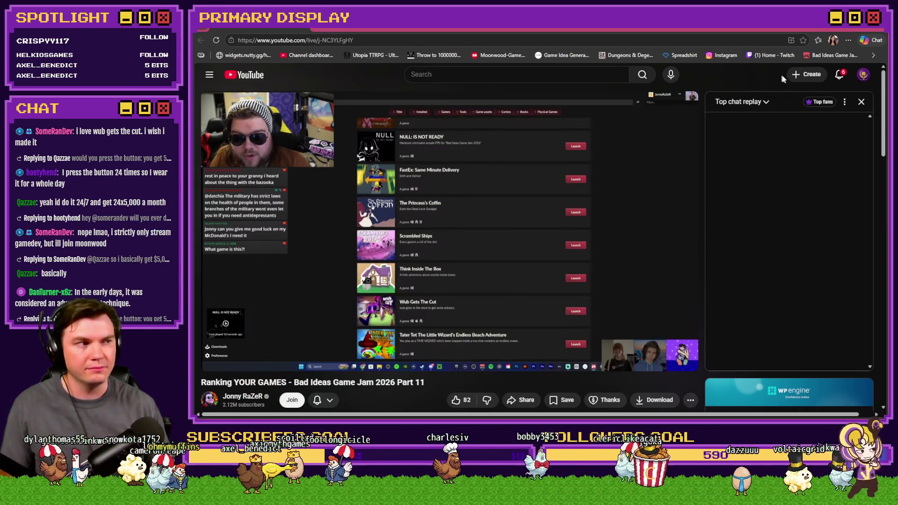
left_click(883, 32)
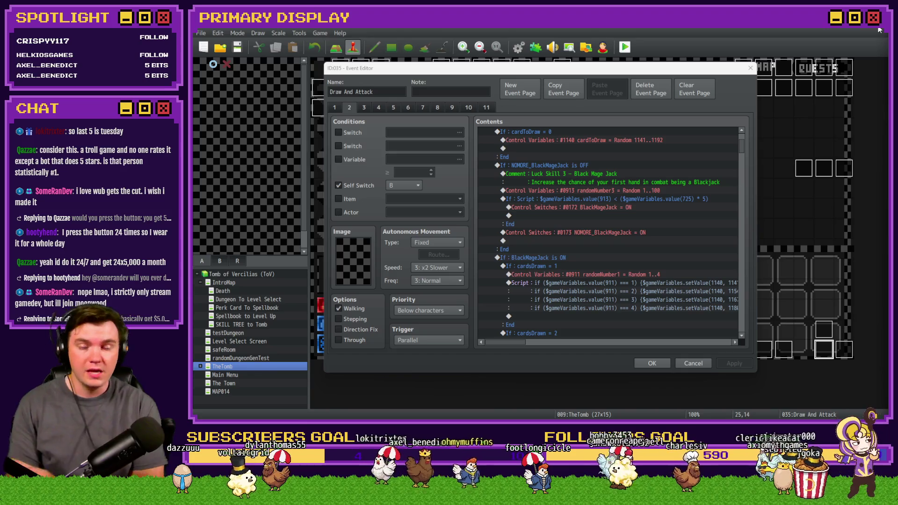
scroll(586, 294, "up", 3)
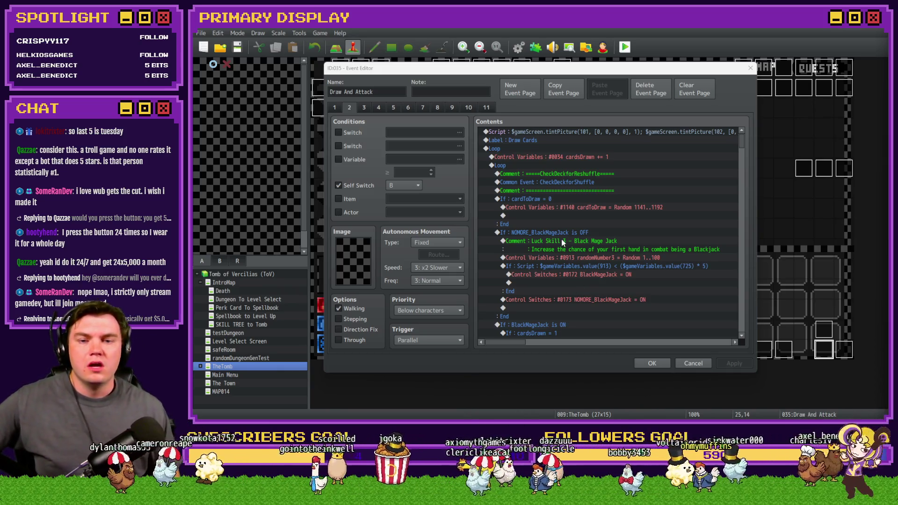
left_click(561, 208)
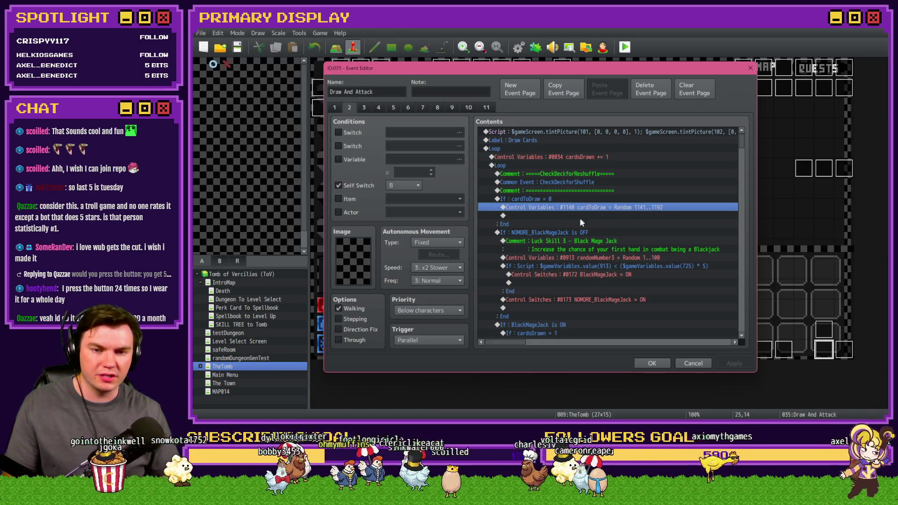
- Step through the NOMORE_BlackMageJack, BlackMageJack and card-drawing script blocks, ending on the script branch
left_click(568, 234)
scroll(512, 203, "down", 3)
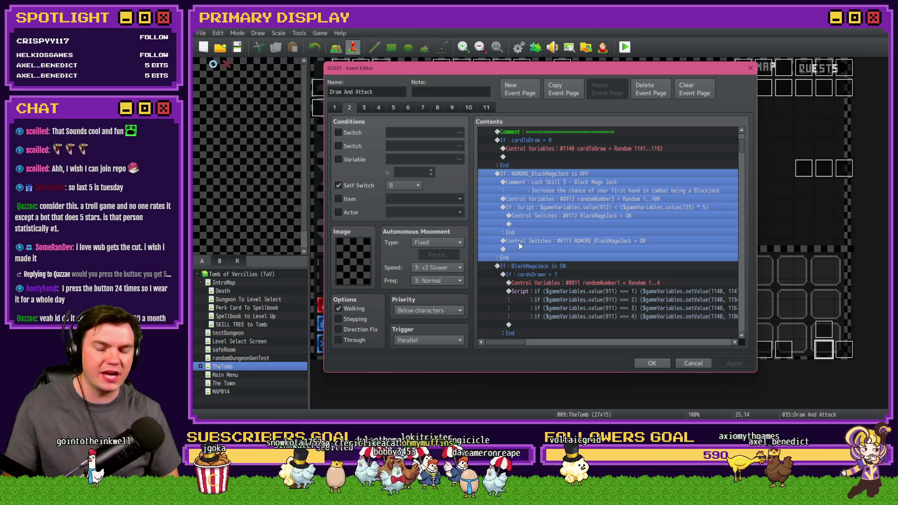
scroll(516, 240, "down", 3)
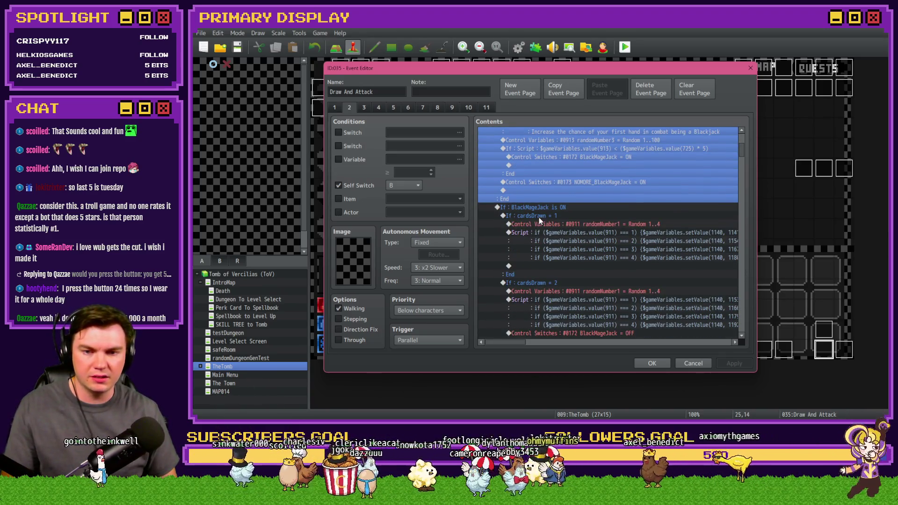
left_click(547, 208, "shift")
scroll(548, 211, "down", 9)
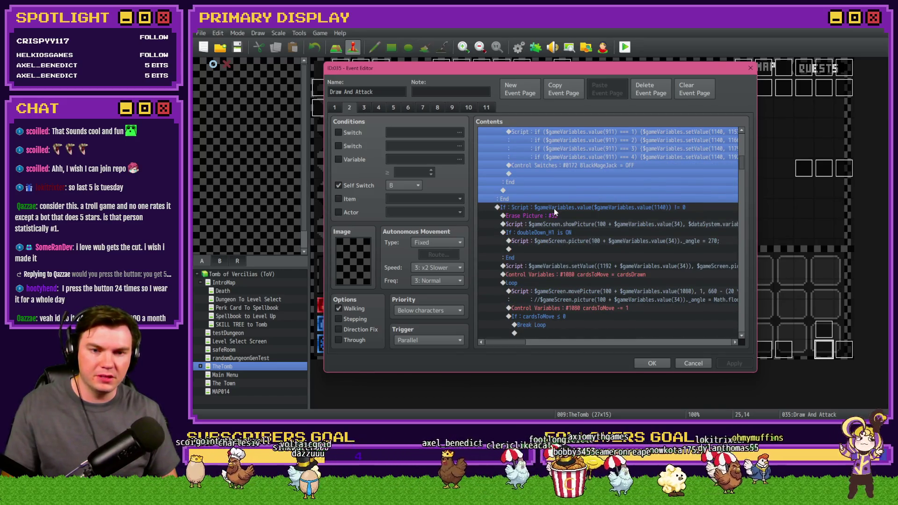
left_click(555, 207)
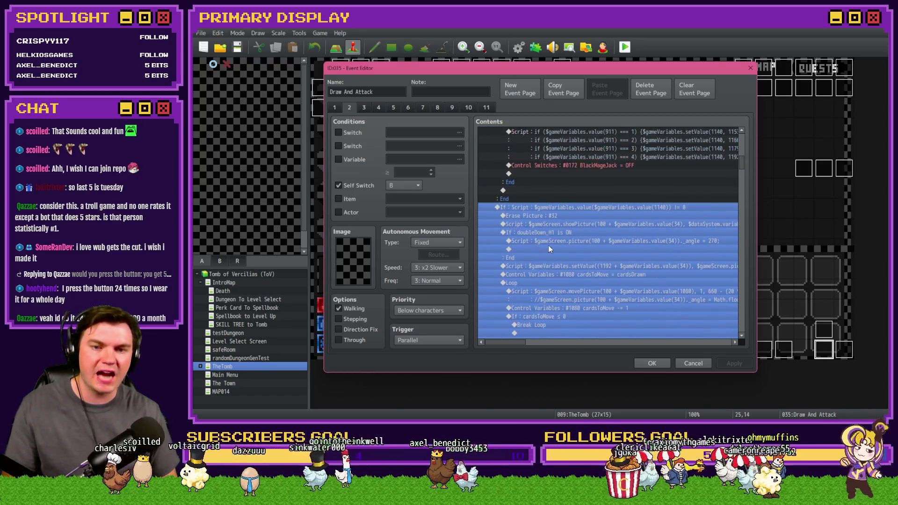
scroll(546, 243, "up", 2)
left_click(542, 241)
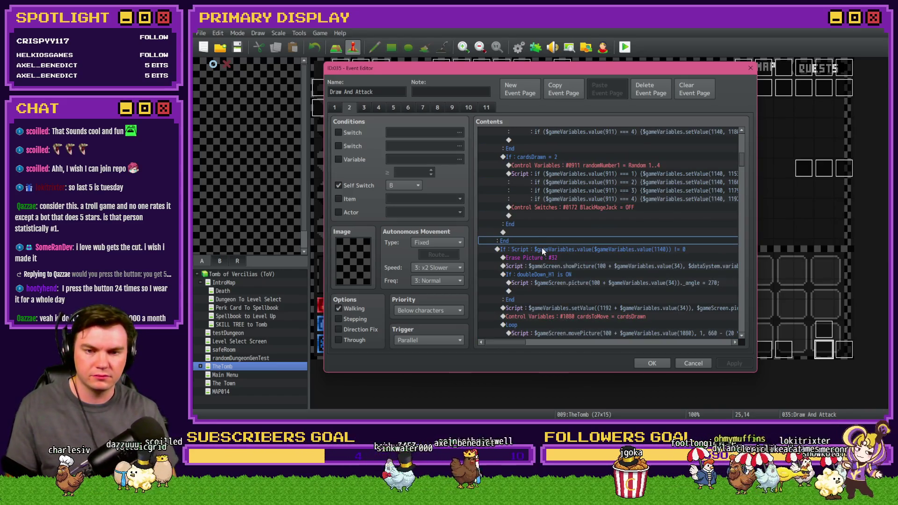
left_click(542, 248)
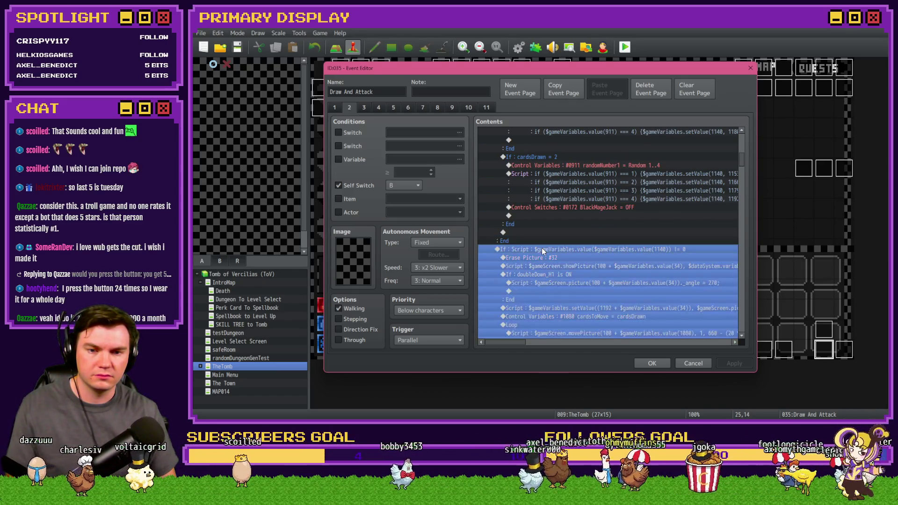
- Insert the comment 'Actual visual drawing of the cards' before the card-drawing script branch
double_click(541, 248)
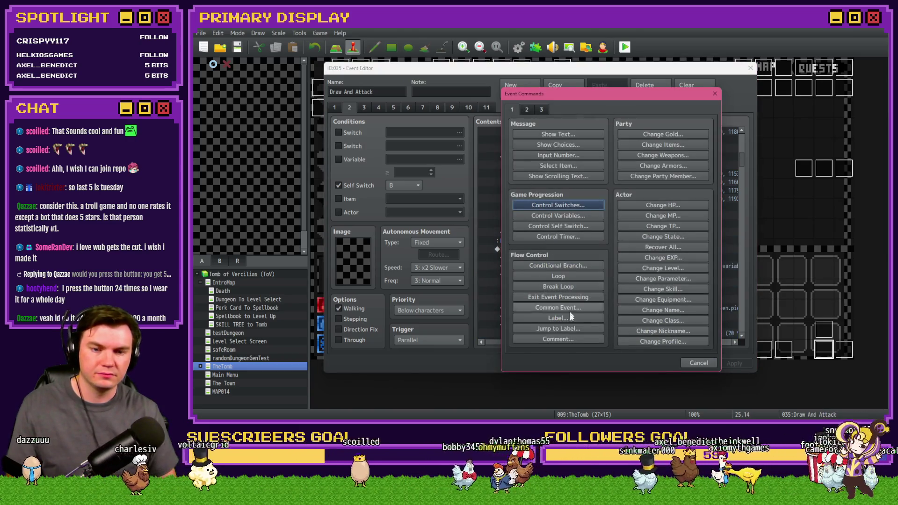
left_click(571, 337)
type("Actual ")
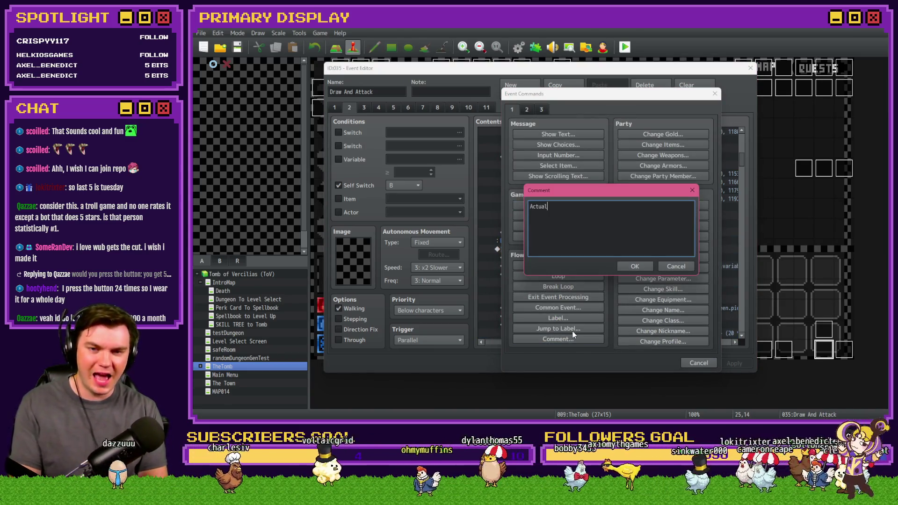
type("vi")
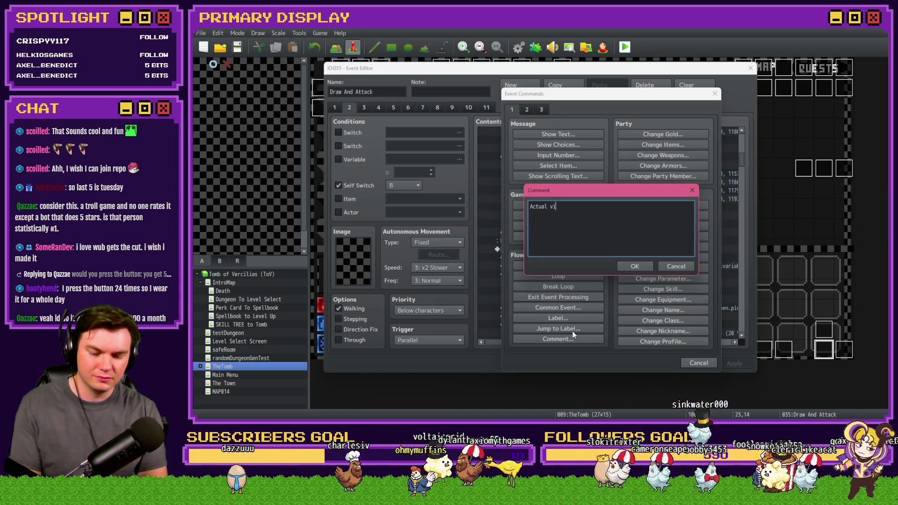
type("sual drawing ")
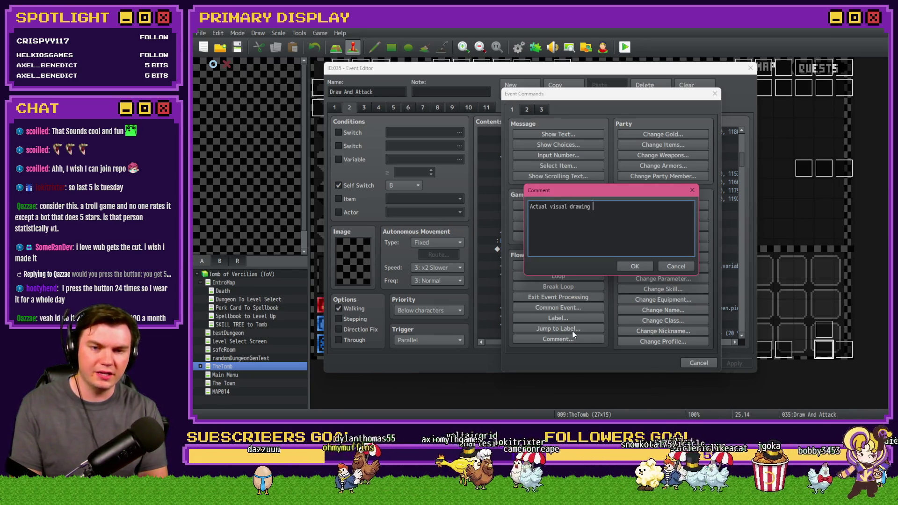
type("of the cards")
key("Return")
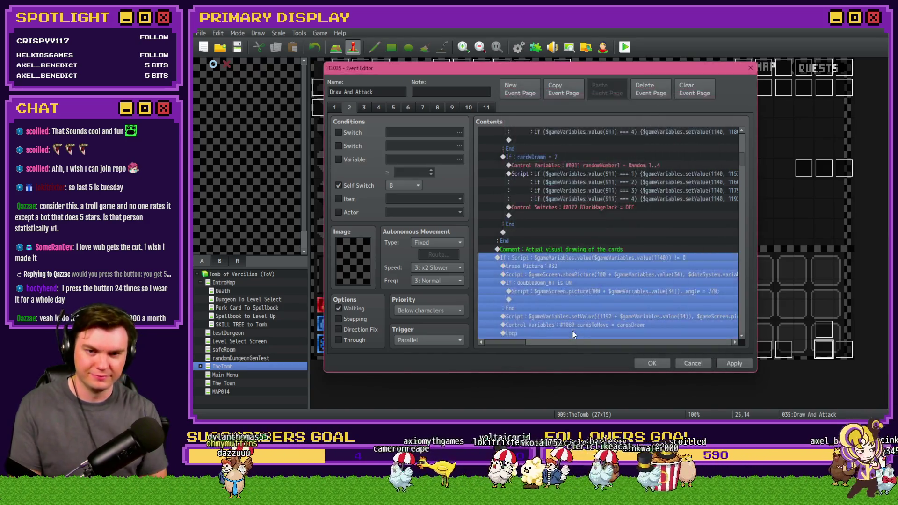
scroll(585, 262, "up", 8)
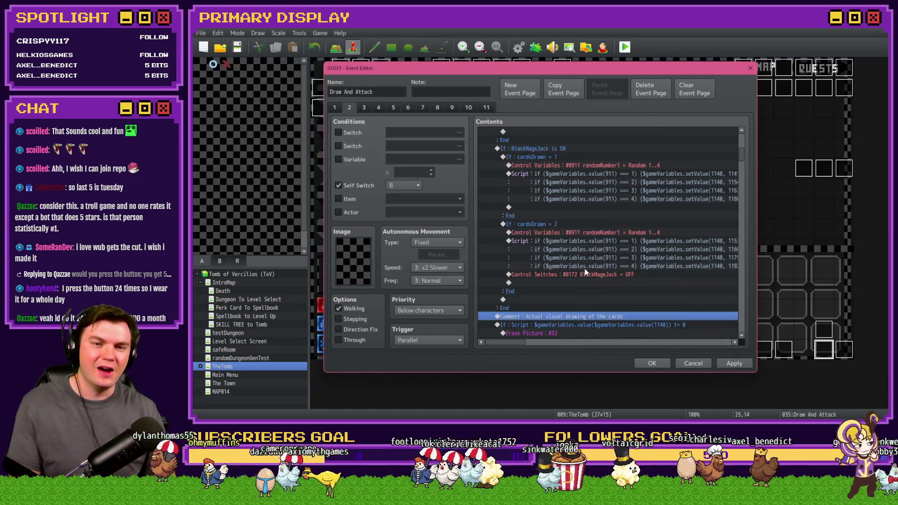
- Review the NOMORE_BlackMageJack, BlackMageJack and cardToDraw = 0 branches, then close the event editor
scroll(554, 183, "up", 2)
left_click(543, 231)
scroll(545, 230, "down", 5)
left_click(563, 189, "shift")
scroll(555, 265, "down", 3)
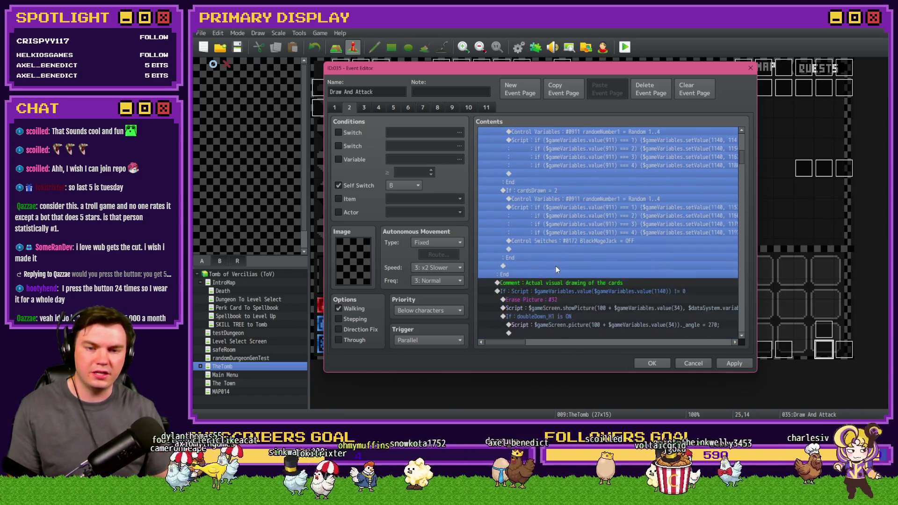
scroll(557, 269, "up", 5)
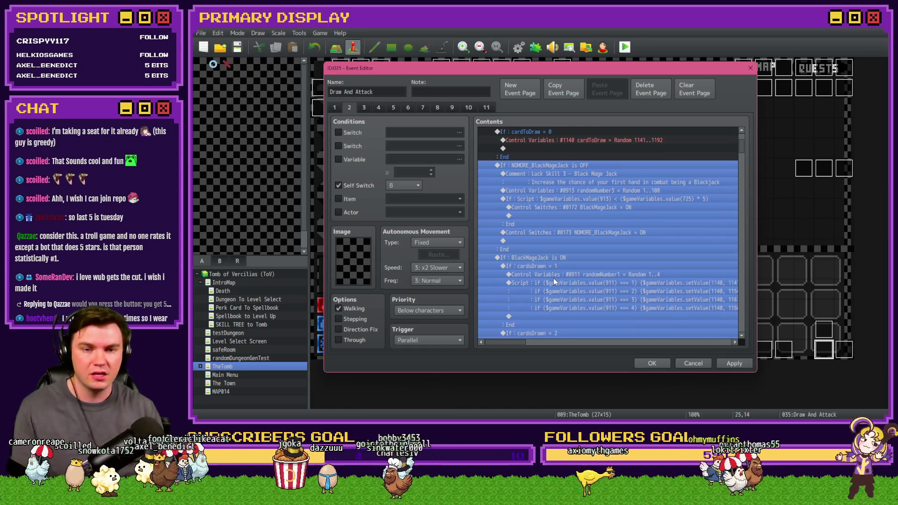
scroll(554, 278, "up", 3)
left_click(558, 194)
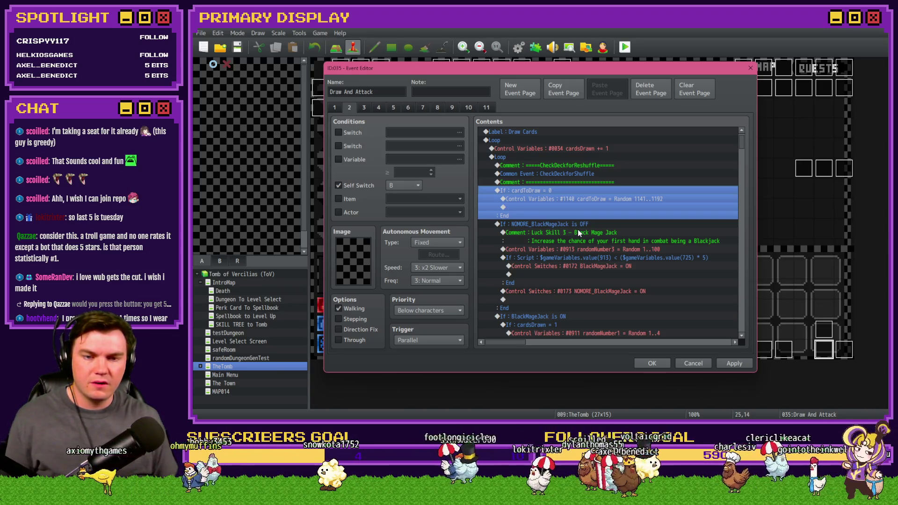
left_click(693, 363)
left_click(517, 47)
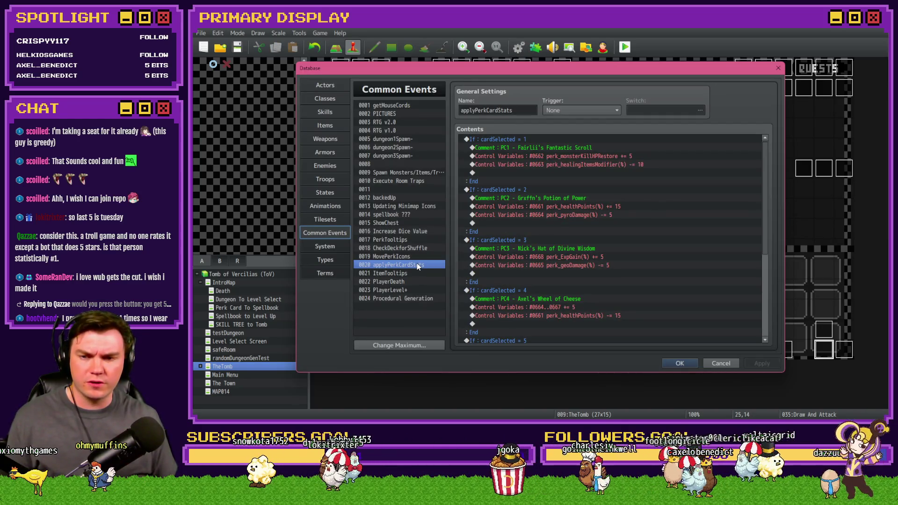
- Copy the Luck Skill 6 block from common event Increase Dice Value and close the Database
left_click(403, 225)
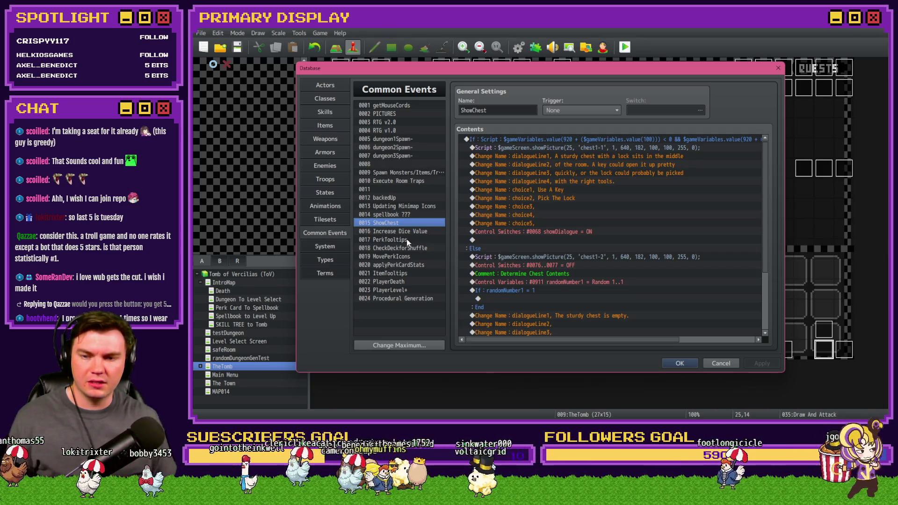
left_click(406, 231)
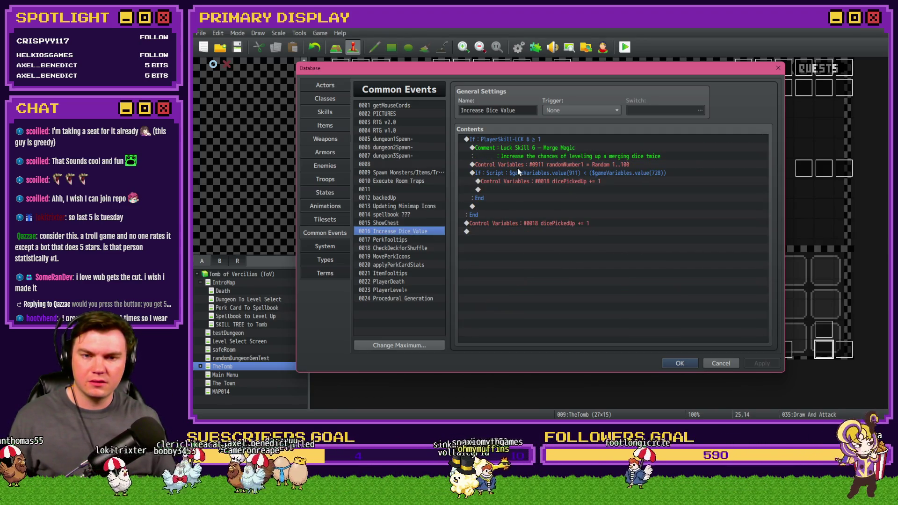
left_click(532, 139)
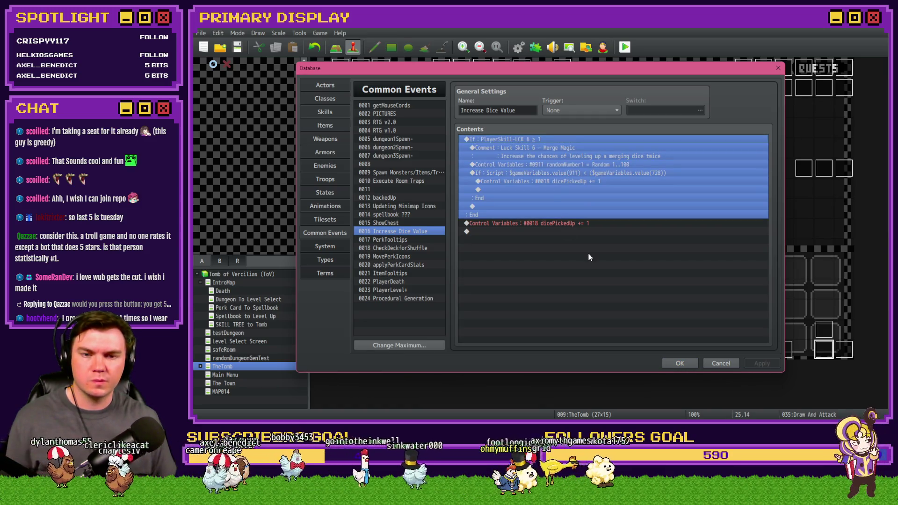
left_click(678, 363)
left_click(518, 47)
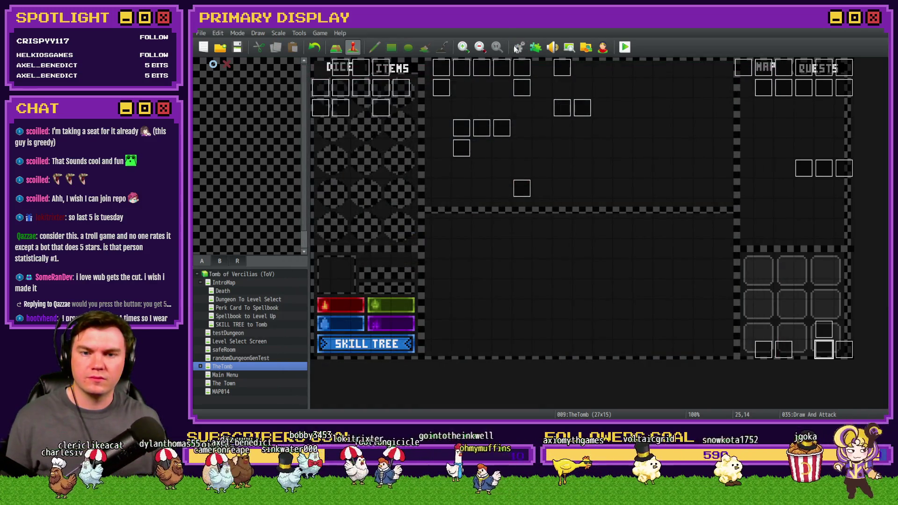
- Paste the copied Luck Skill 6 branch below the cardToDraw assignment on page 2 of Draw And Attack
key("Escape")
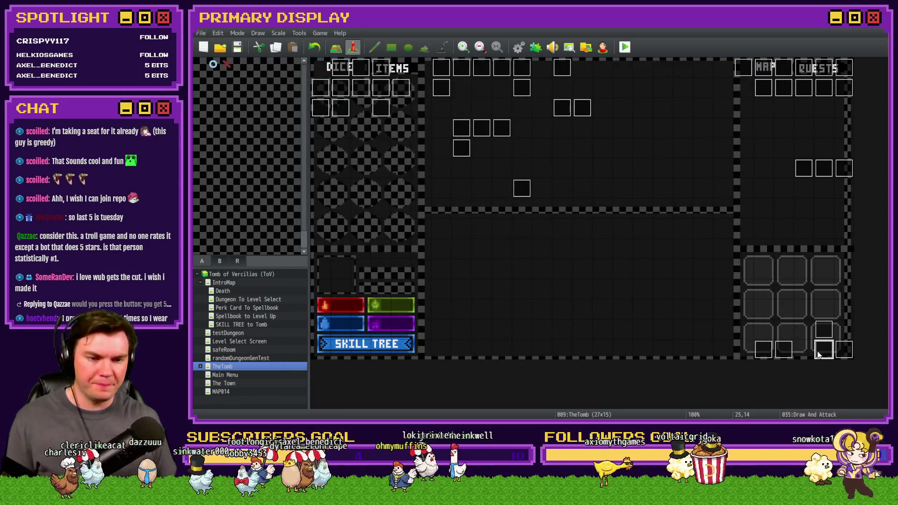
key("Return")
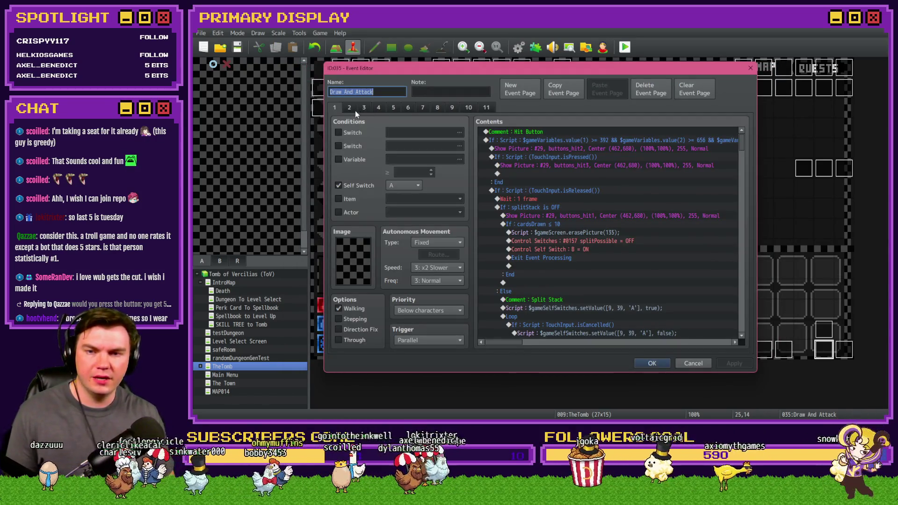
left_click(349, 107)
left_click(543, 207)
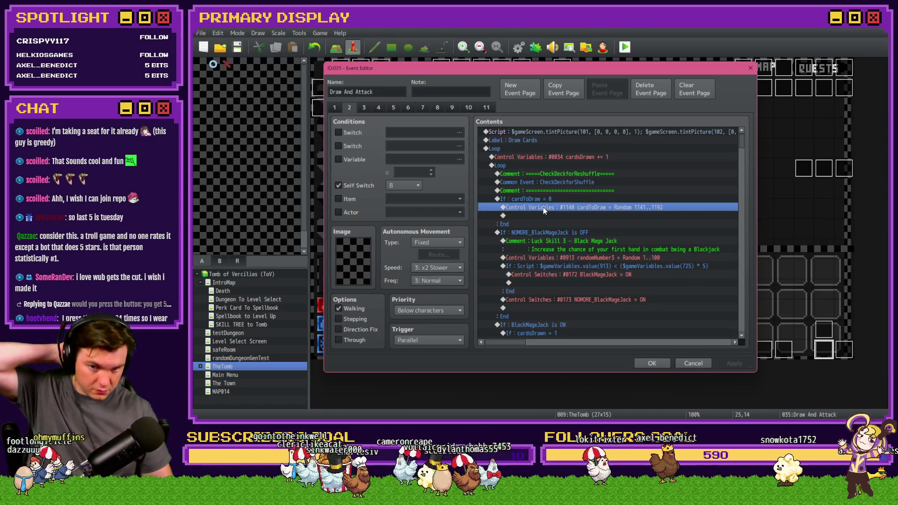
double_click(543, 215)
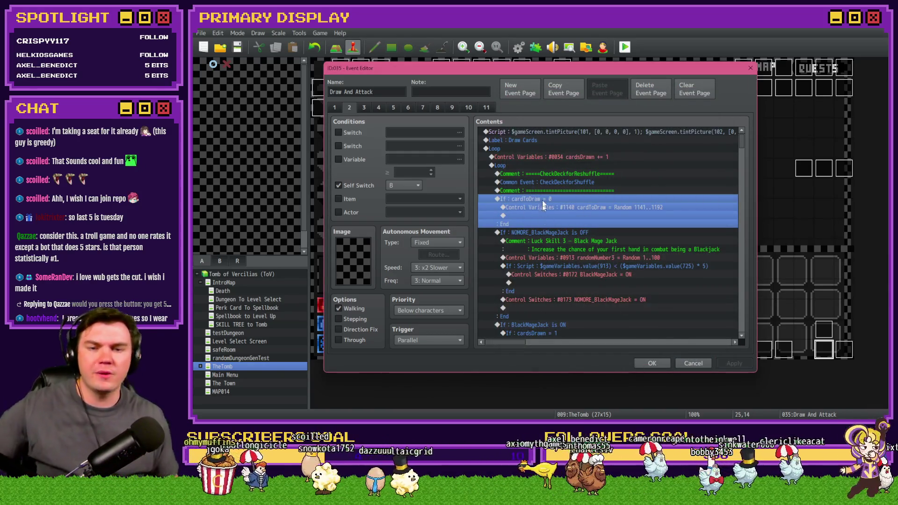
left_click(552, 229)
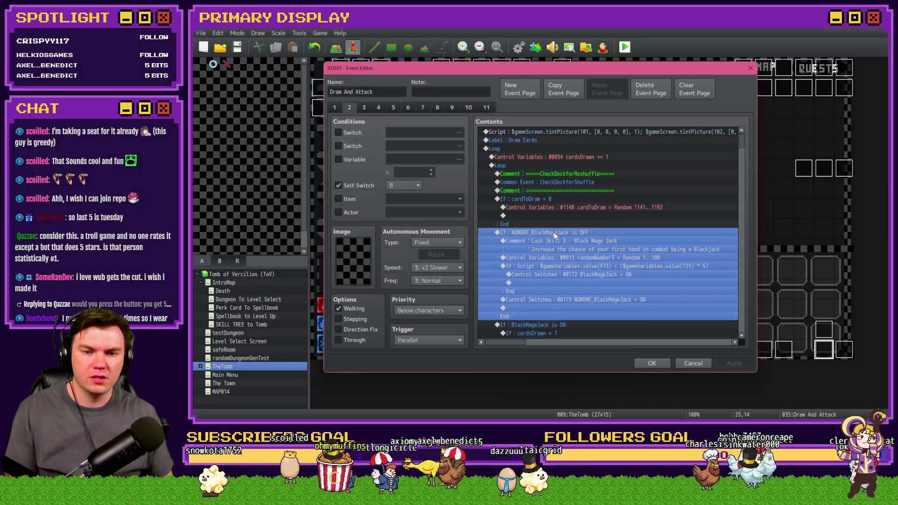
key("ctrl+v")
- Retarget the pasted branch's condition to variable 0729 PlayerSkill-LCK 7
double_click(565, 233)
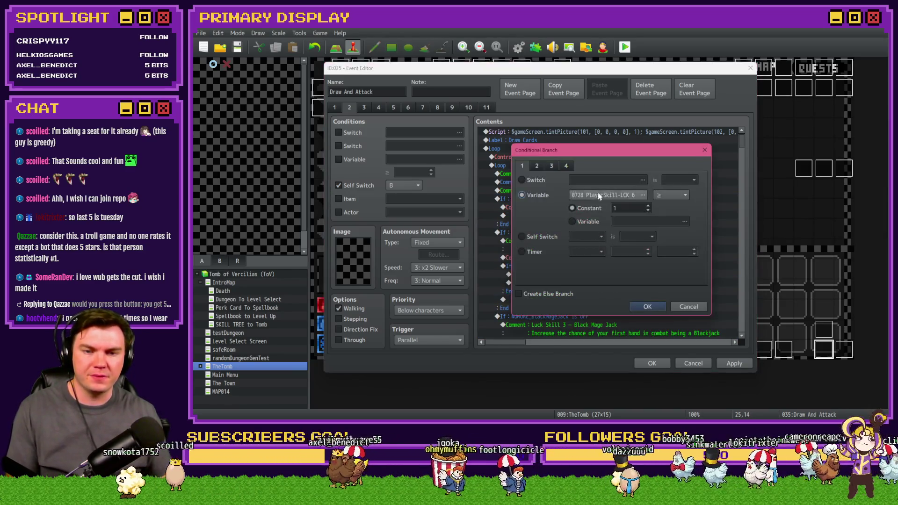
left_click(603, 198)
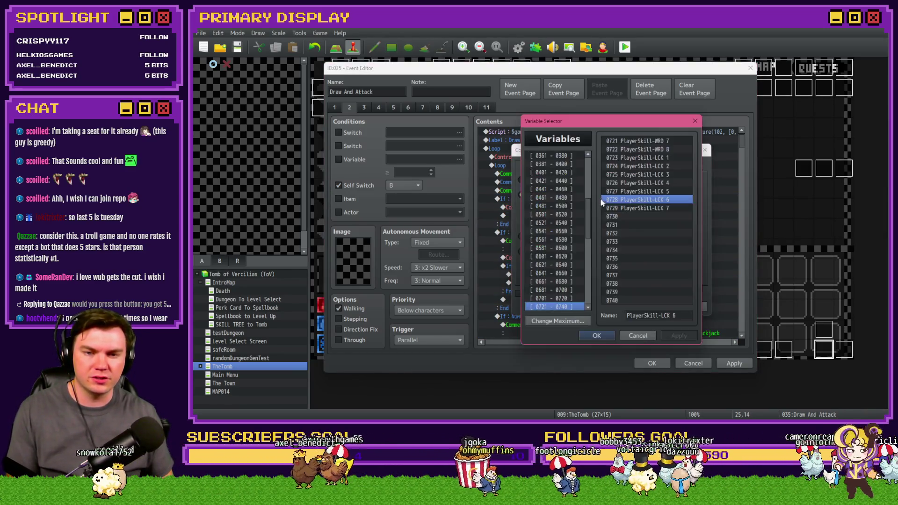
double_click(629, 208)
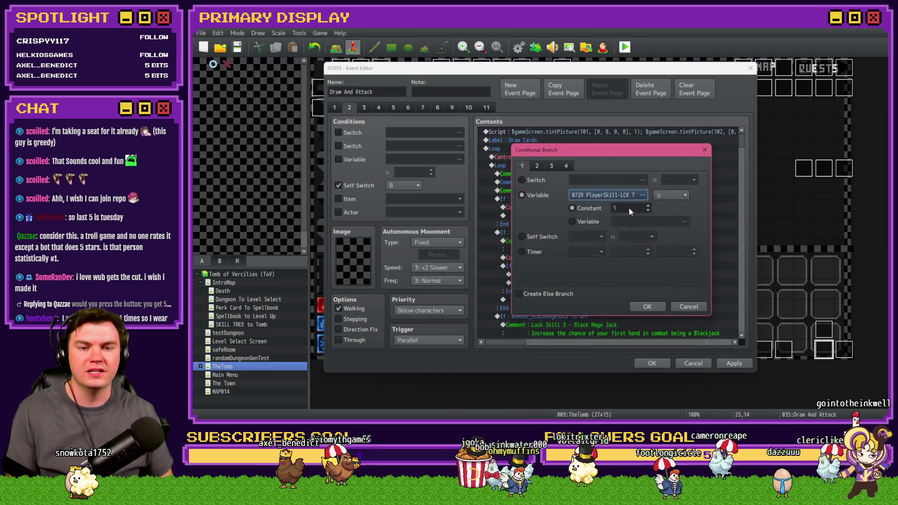
left_click(648, 307)
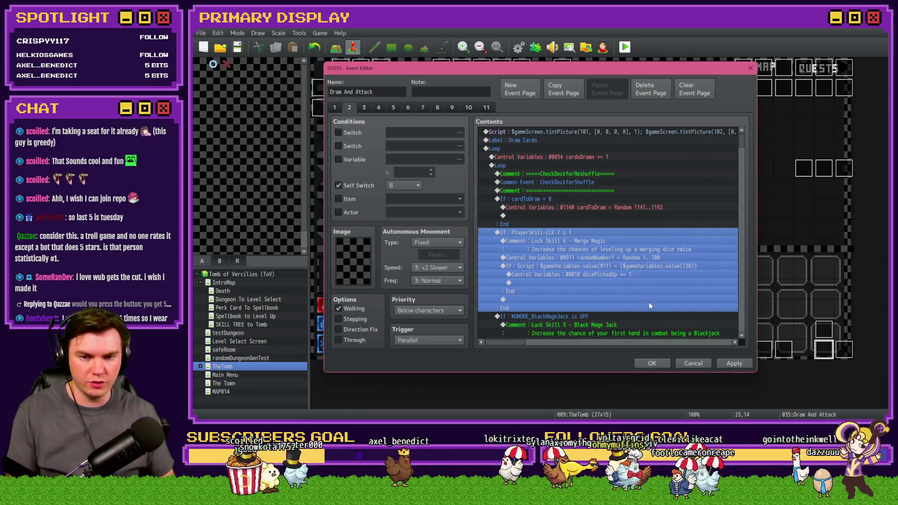
- Change the branch comment to Luck Skill 7 and save the event
left_click(591, 246)
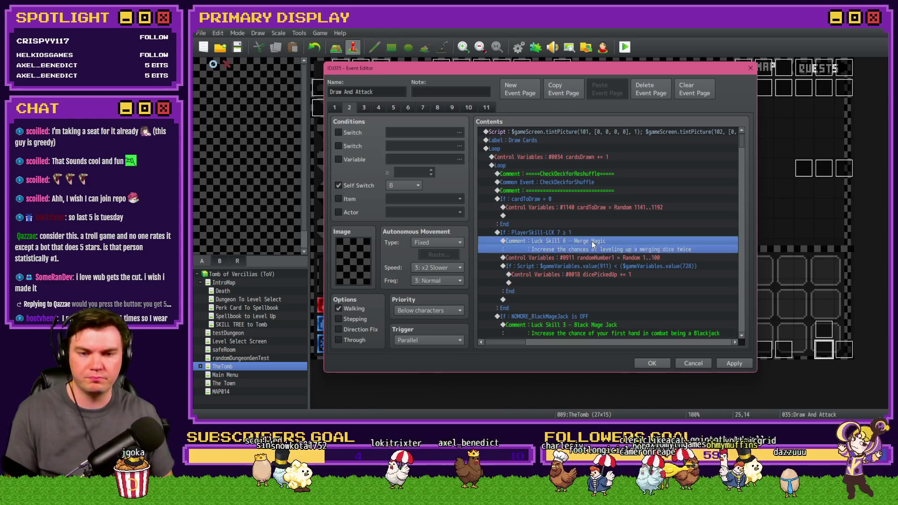
double_click(591, 242)
double_click(563, 206)
type("7")
left_click(635, 266)
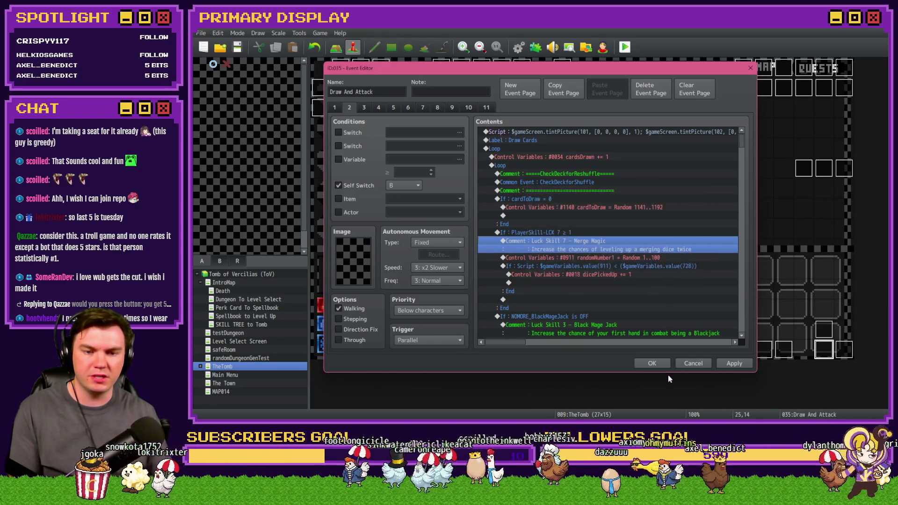
left_click(652, 363)
- Read the Hand of Chance nickname text in the skillTree event, then close the event unchanged
double_click(363, 97)
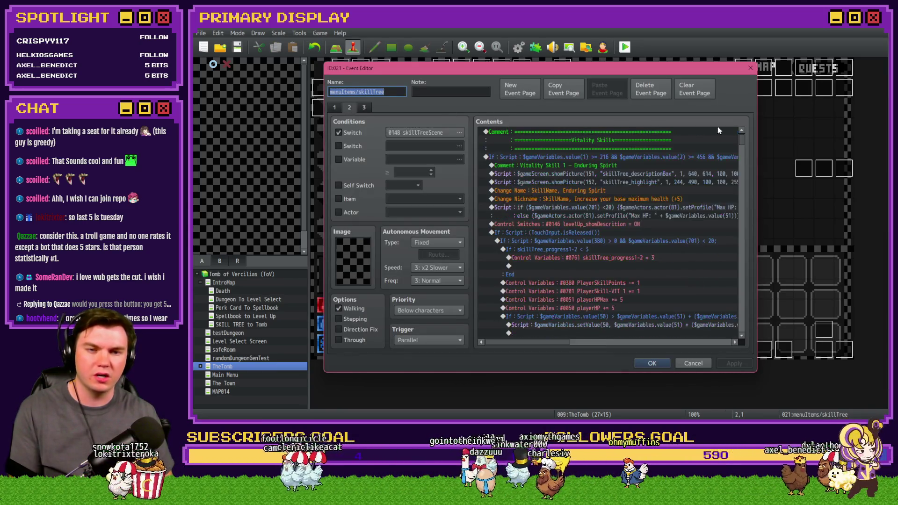
mouse_move(739, 138)
left_mouse_down()
mouse_move(746, 310)
mouse_move(748, 302)
left_mouse_up()
left_click_drag(557, 342, 609, 342)
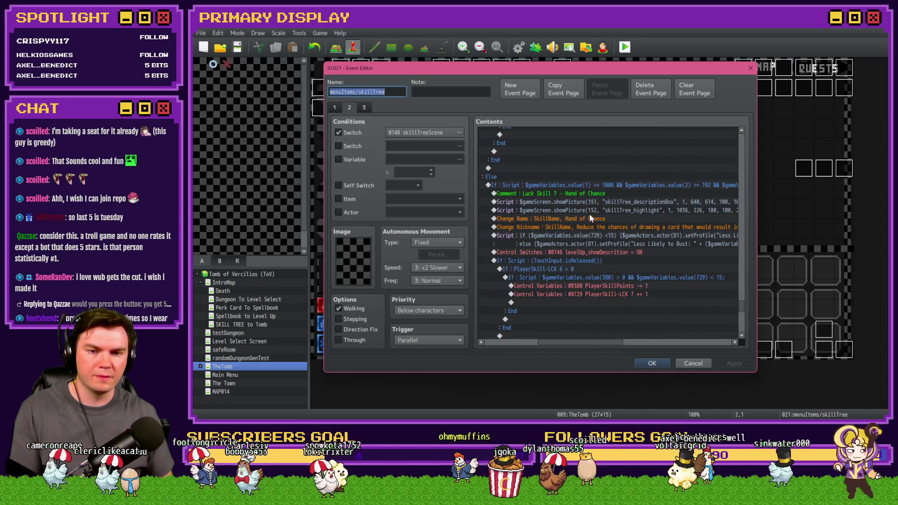
left_click(593, 193)
double_click(594, 227)
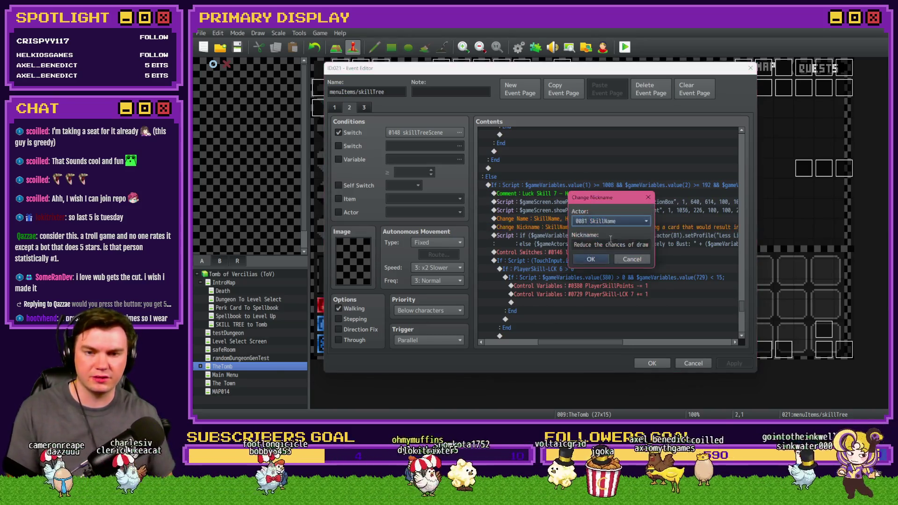
left_click(634, 260)
left_click(654, 364)
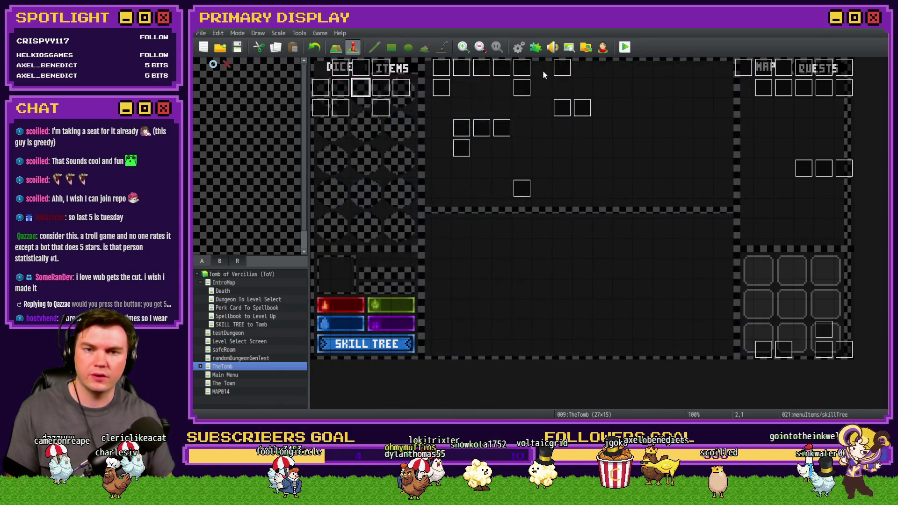
- In Draw And Attack page 2, rename the Luck Skill 7 comment from Merge Magic to Hand of Chance
double_click(823, 350)
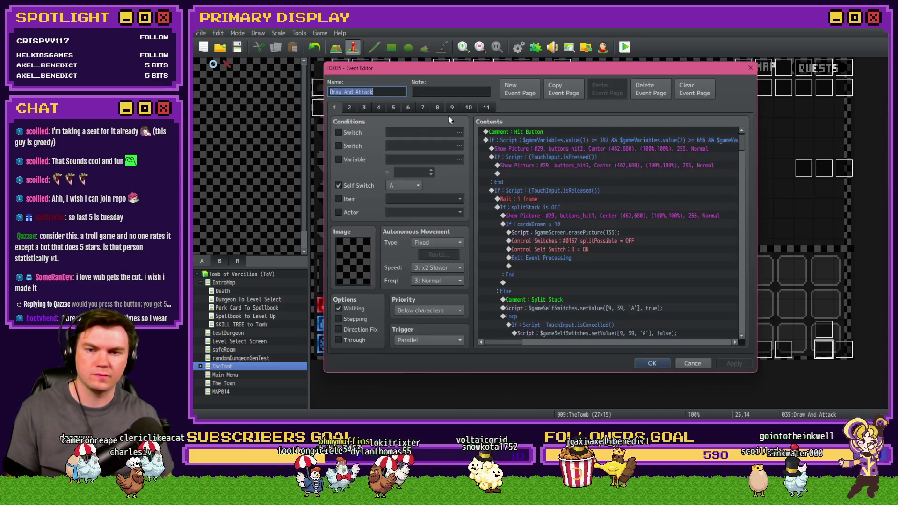
left_click(349, 108)
double_click(621, 239)
left_click_drag(573, 207, 635, 205)
type("Hand of Chance")
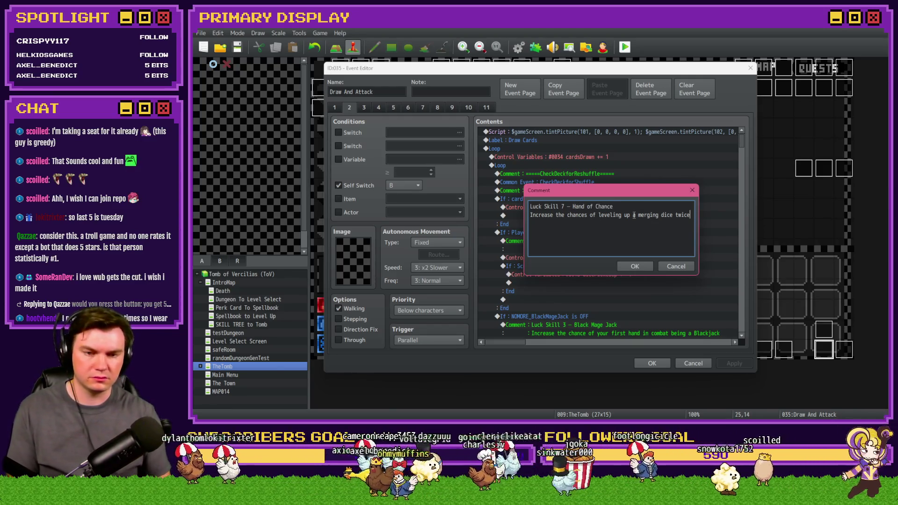
key("shift+Home")
type("Reduce the chances of drawing a card that would result in a bust")
- Complete the description as reducing chances of drawing a bust card and confirm the comment
left_click_drag(627, 215, 516, 218)
left_click(565, 216)
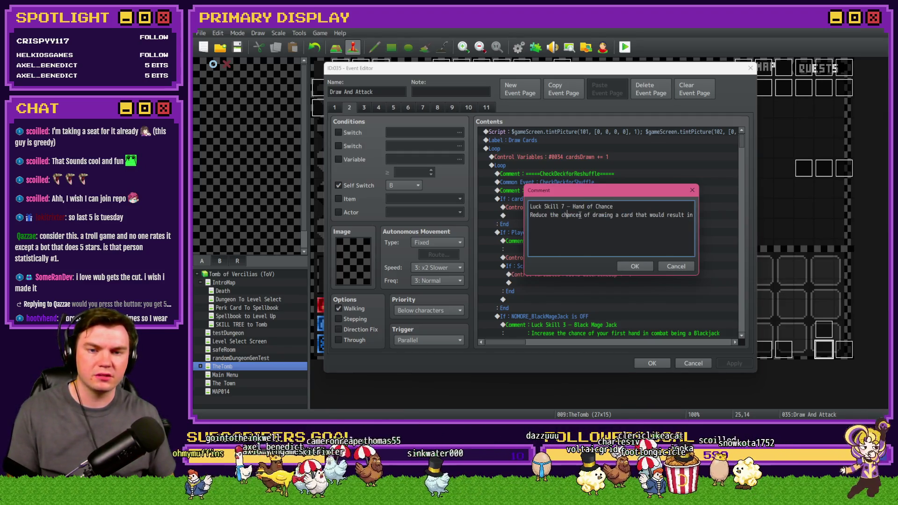
left_click(696, 215)
type("a bust")
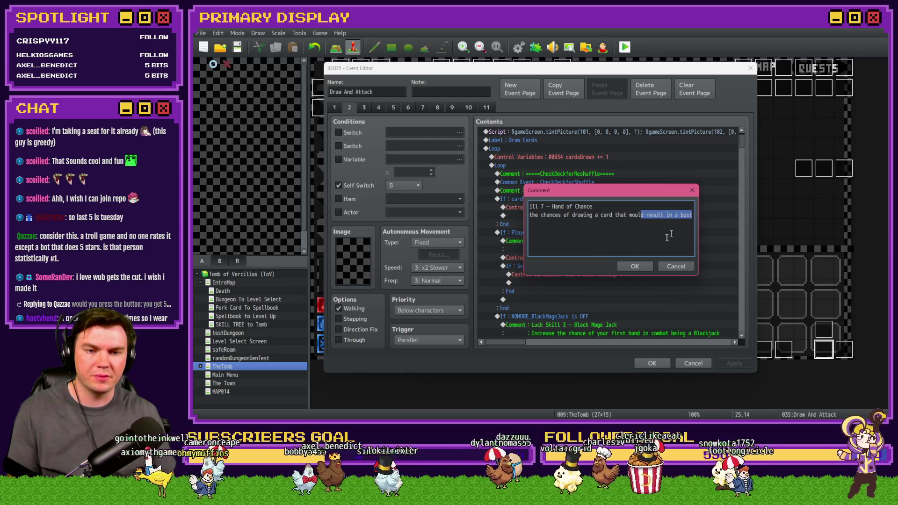
left_click(638, 267)
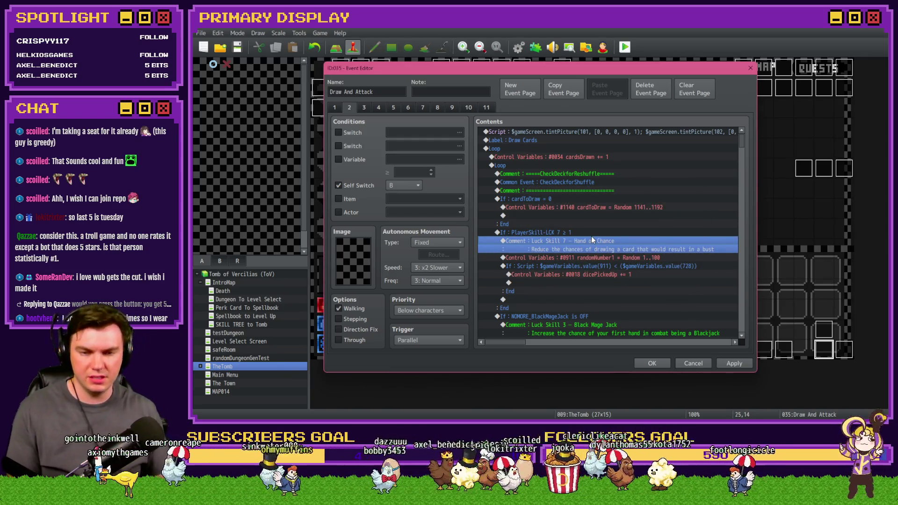
left_click(601, 258)
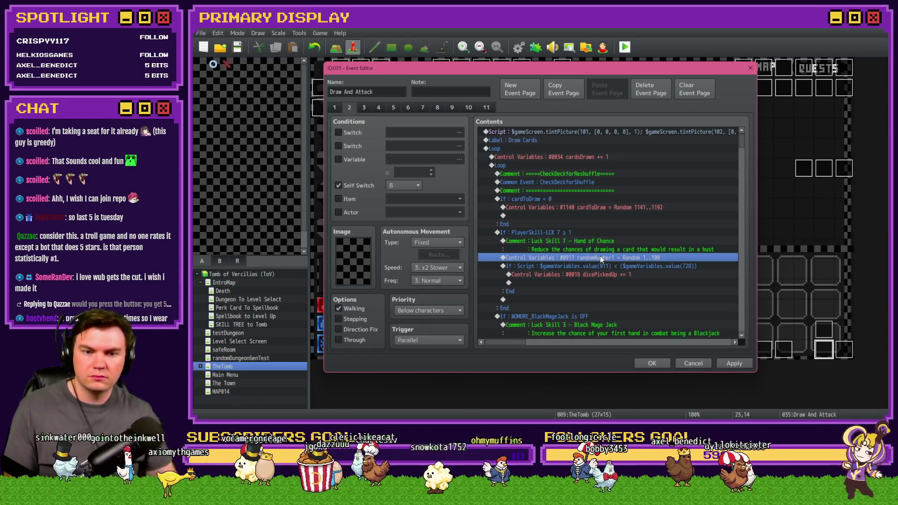
- Change the Luck Skill 7 script condition from value(728) to value(729) * 2 and close the editor
left_click(604, 265, "shift")
double_click(592, 234)
key("Escape")
double_click(608, 265)
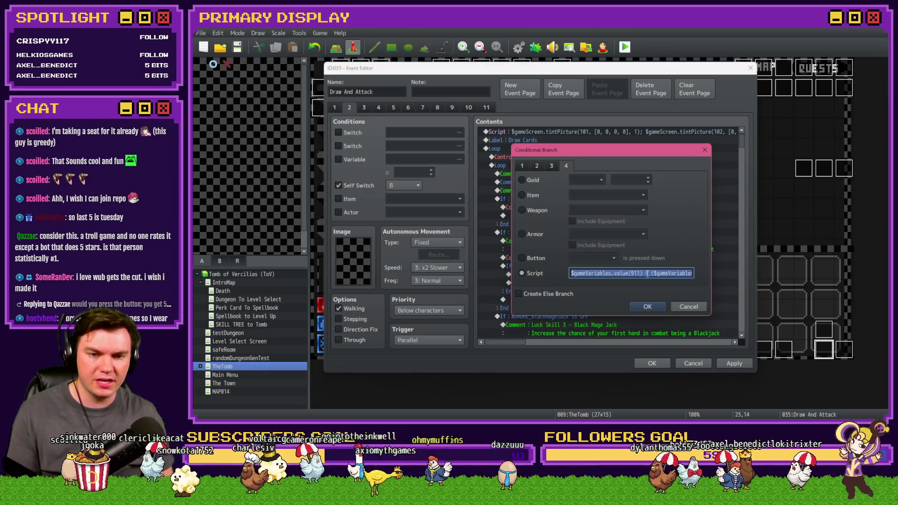
left_click(659, 273)
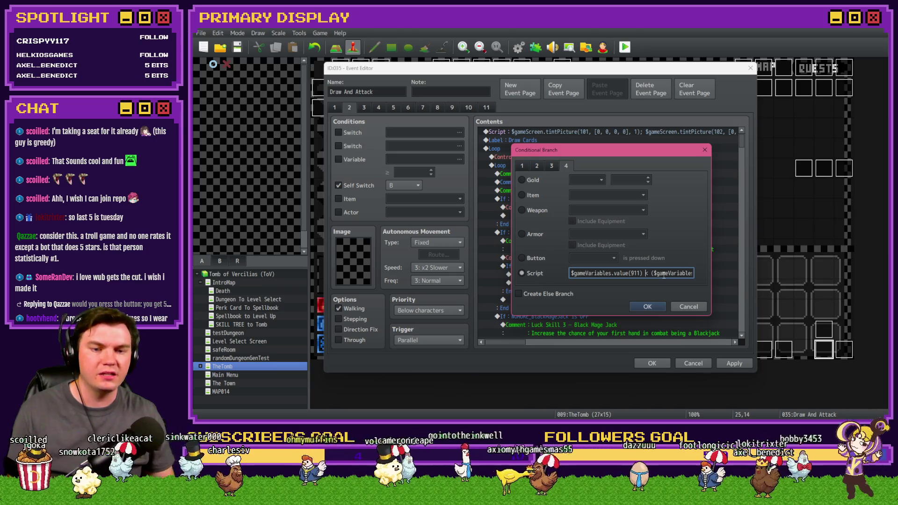
key("Right")
key("Right")
key("Right")
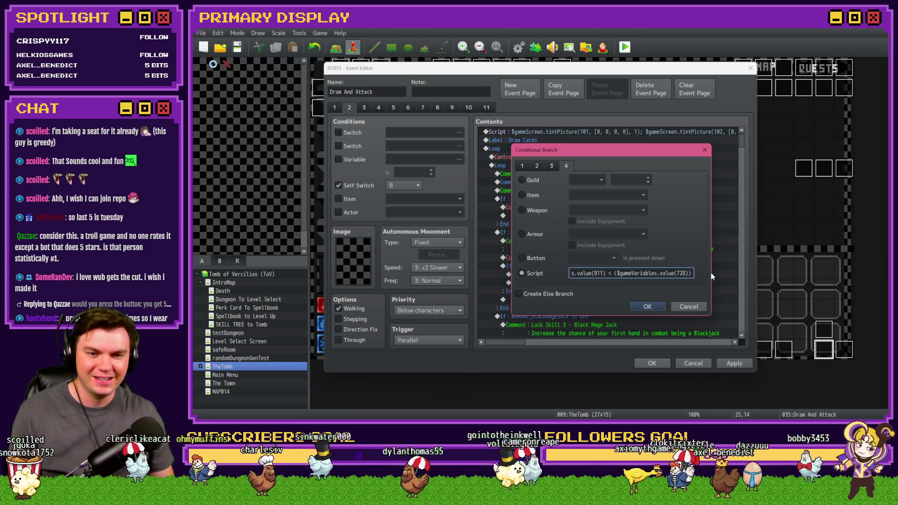
key("Delete")
type("9)")
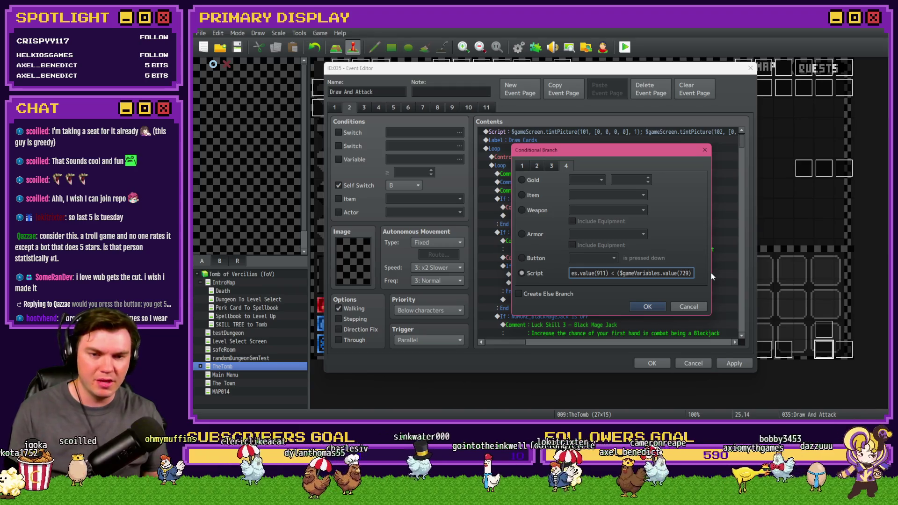
type(" * ")
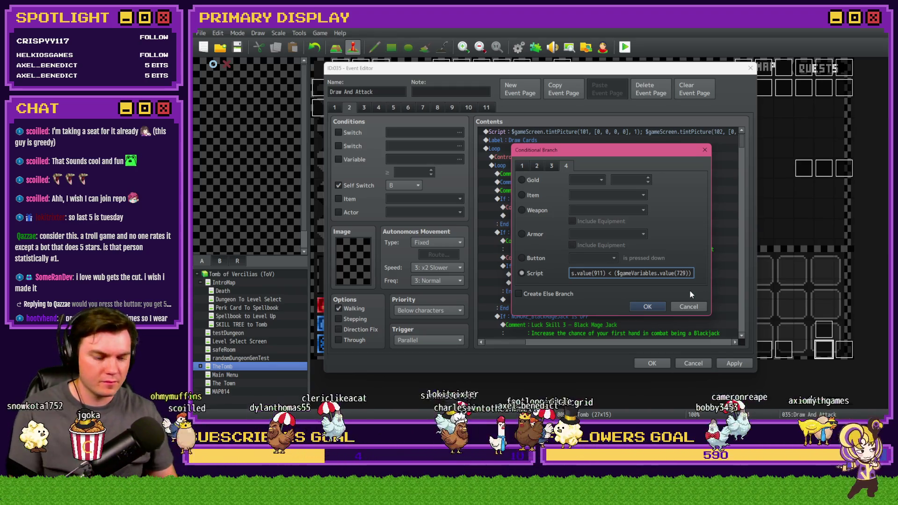
type("2")
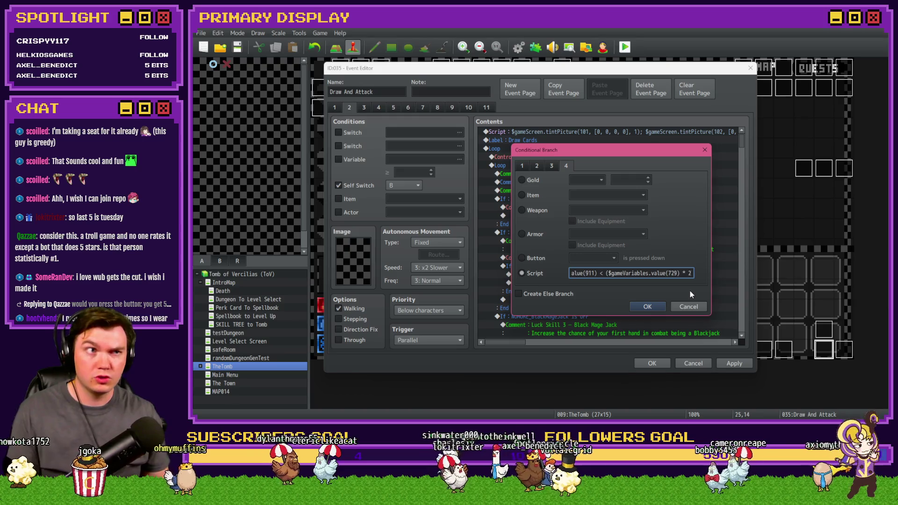
left_click(655, 305)
left_click(654, 363)
left_click(625, 47)
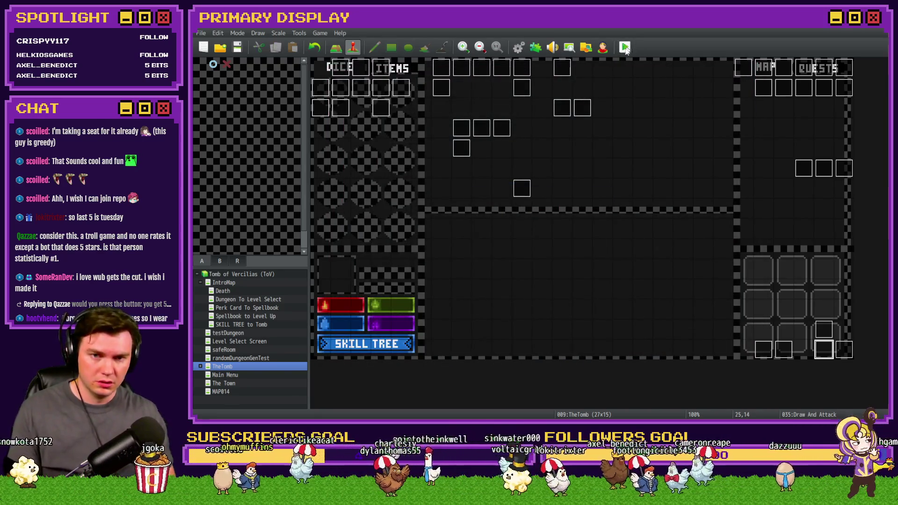
- Save, start the playtest, and unlock the Luck skills leading to Hand of Chance in the Skill Tree
left_click(501, 237)
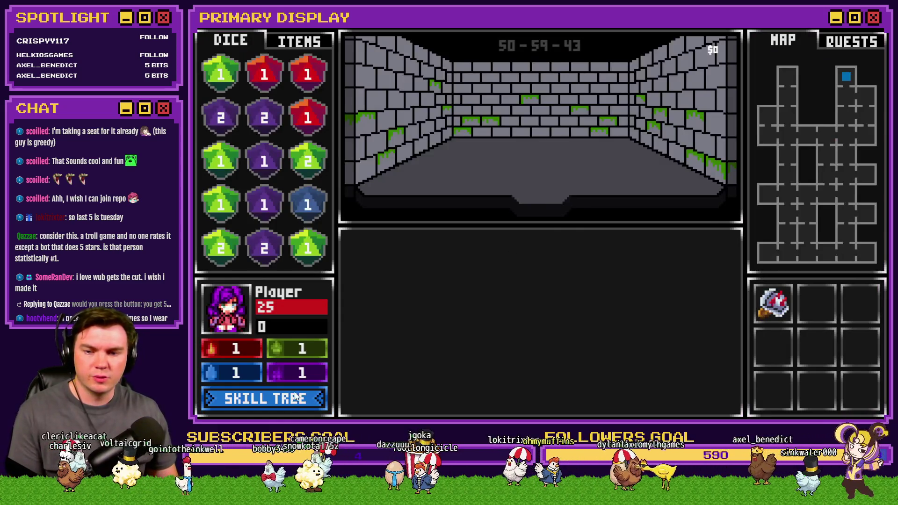
left_click(296, 396)
left_click(712, 287)
left_click(795, 262)
left_click(795, 262)
left_click(711, 213)
left_click(750, 199)
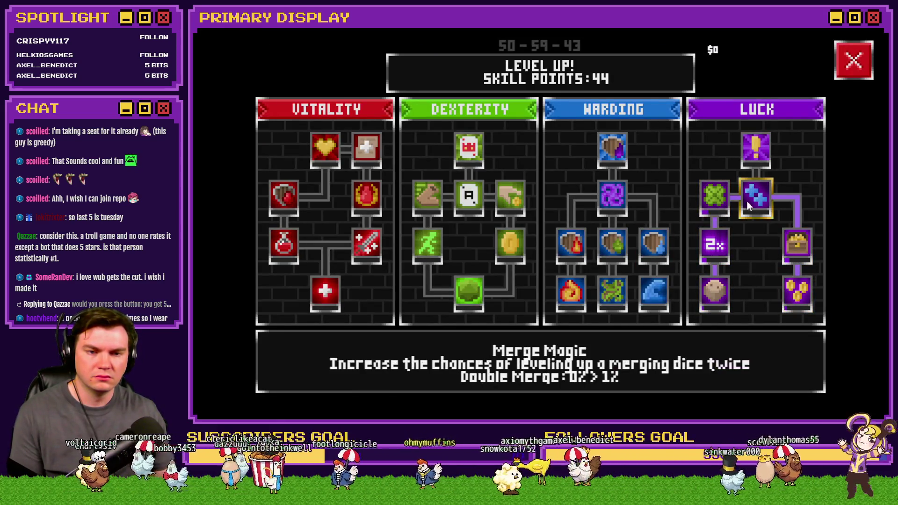
- Upgrade Hand of Chance to its 30% maximum, then close the game window
left_click(753, 153)
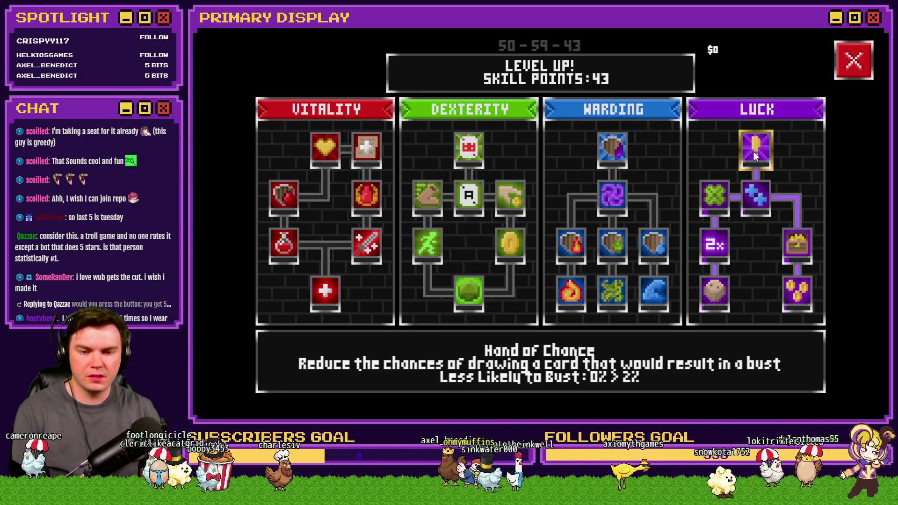
left_click(754, 152)
left_click(754, 151)
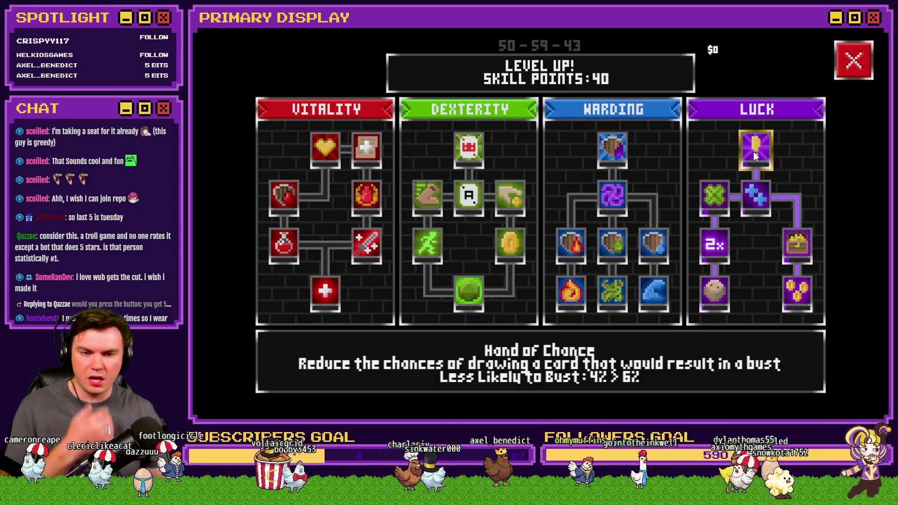
triple_click(754, 152)
double_click(754, 152)
triple_click(753, 152)
double_click(754, 152)
double_click(754, 152)
left_click(754, 152)
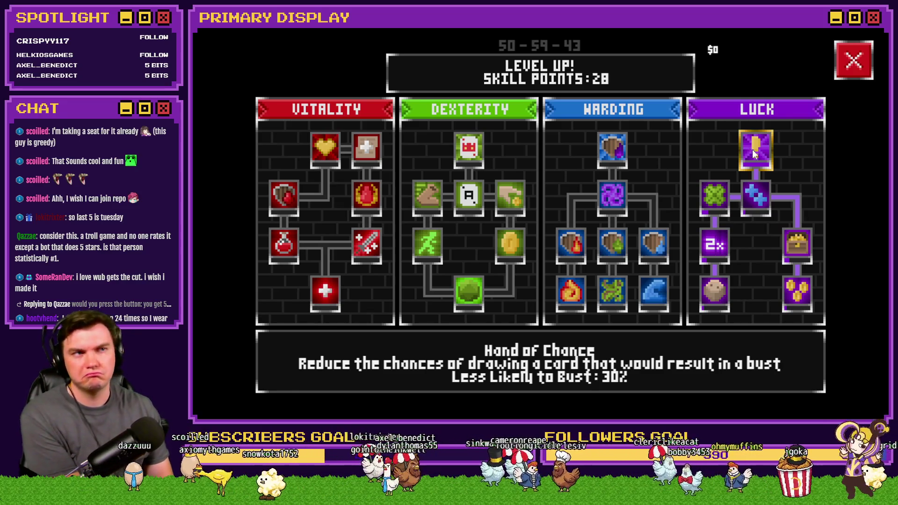
key("alt+F4")
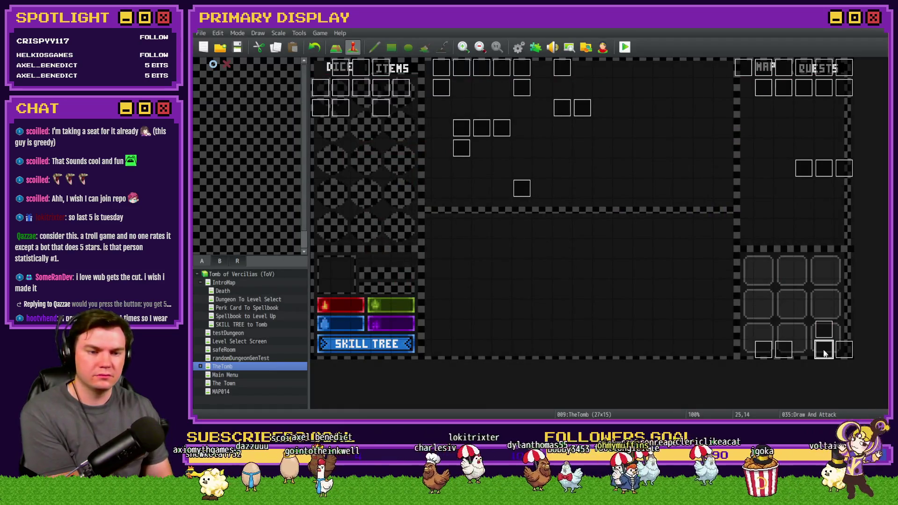
- On page 2 of Draw And Attack, delete the Control Variables #0018 dicePickedUp += 1 line
double_click(823, 349)
left_click(351, 108)
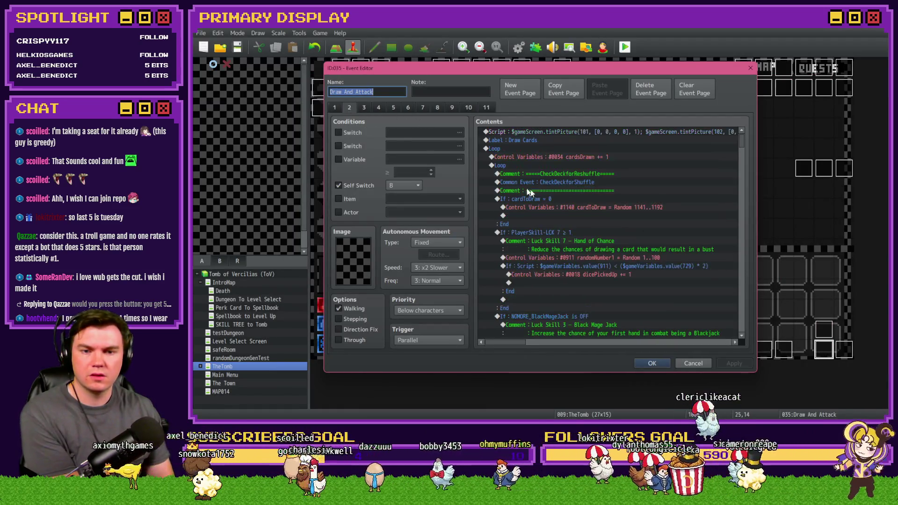
left_click(607, 262)
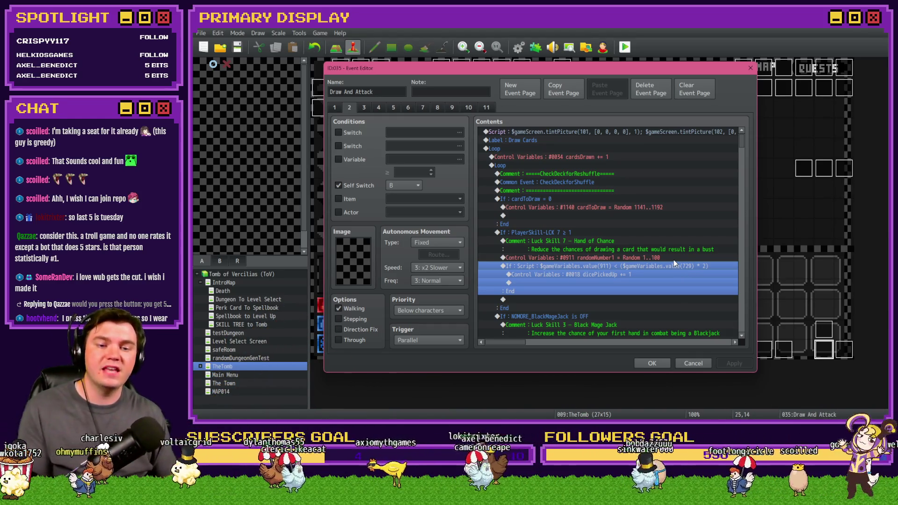
left_click(627, 275)
left_click(627, 266)
left_click(627, 275)
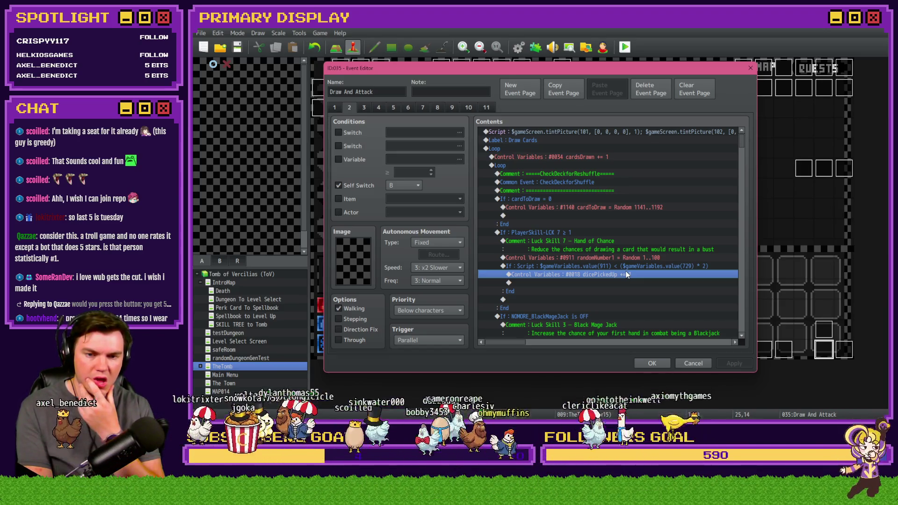
key("Delete")
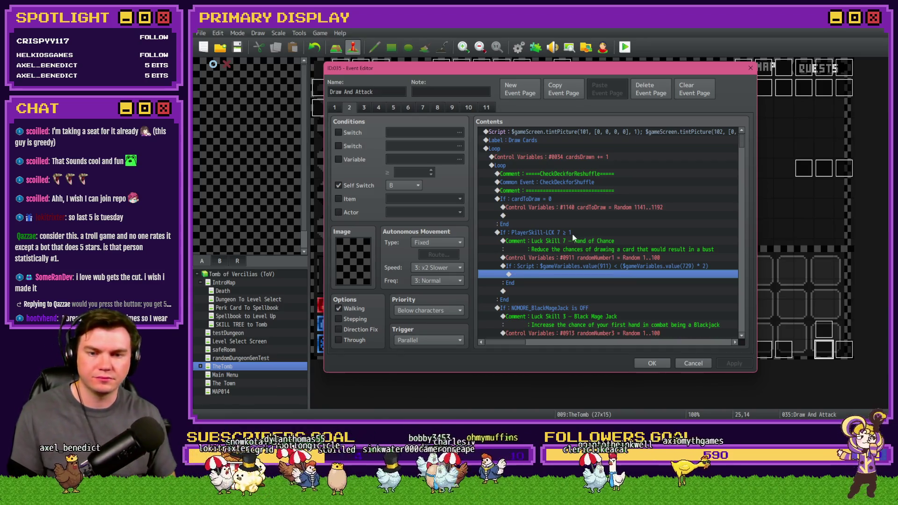
- Close the Draw And Attack event with OK and answer Yes to save the changes
left_click(563, 299)
left_click(566, 266)
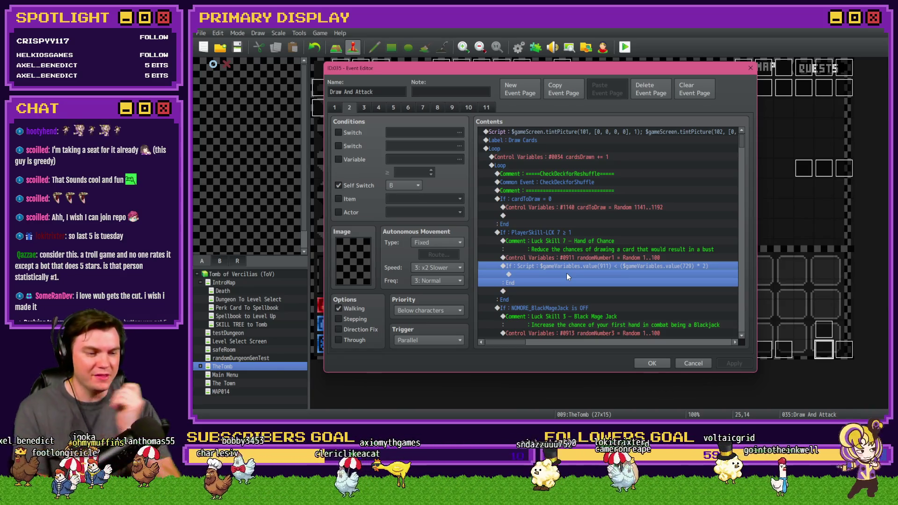
left_click(651, 363)
key("alt+F4")
left_click(505, 234)
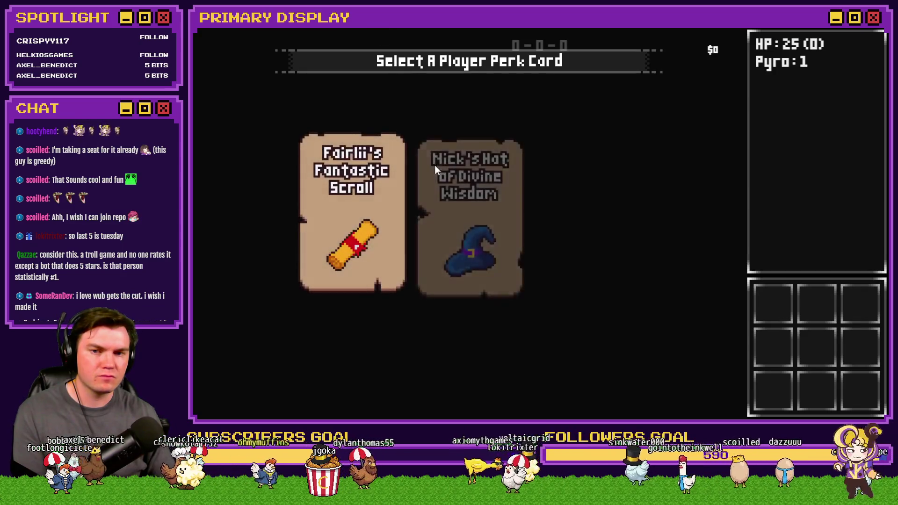
- In the playtest, take the wizard hat perk card, walk forward, then bring up the database with F9
left_click(434, 164)
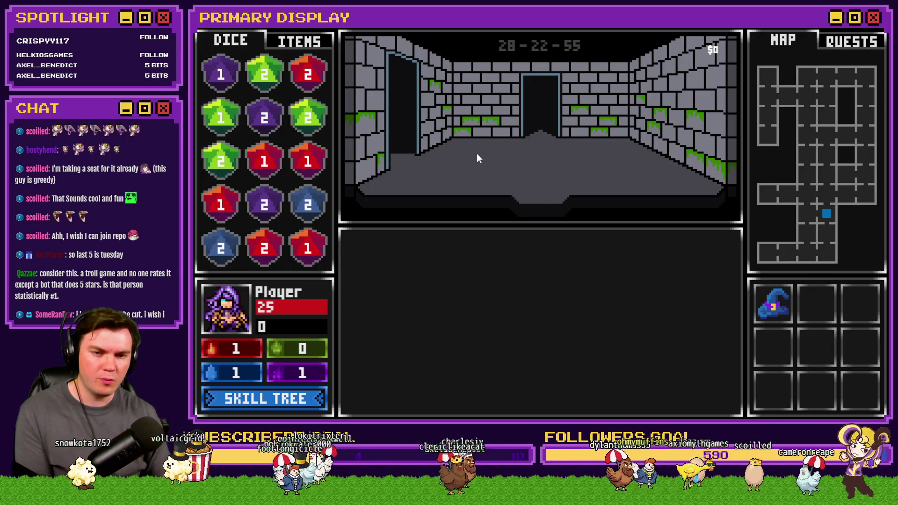
key("w")
key("w")
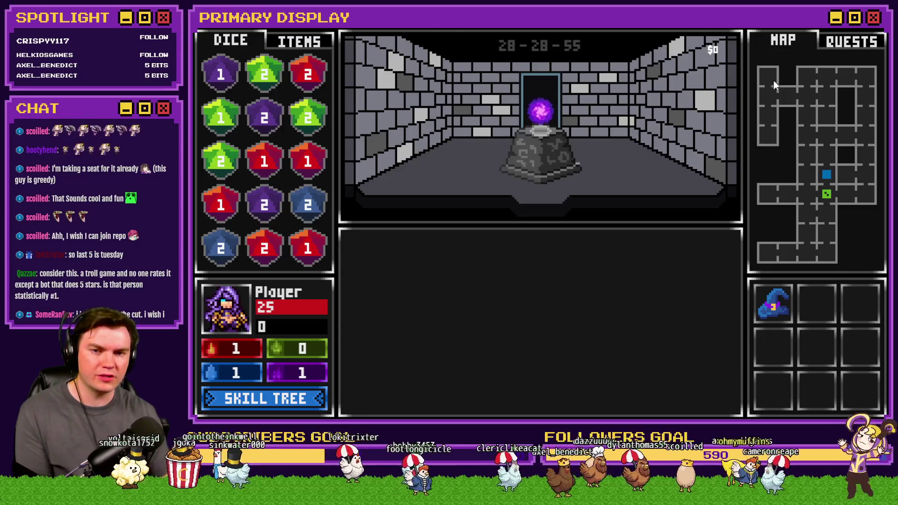
key("F9")
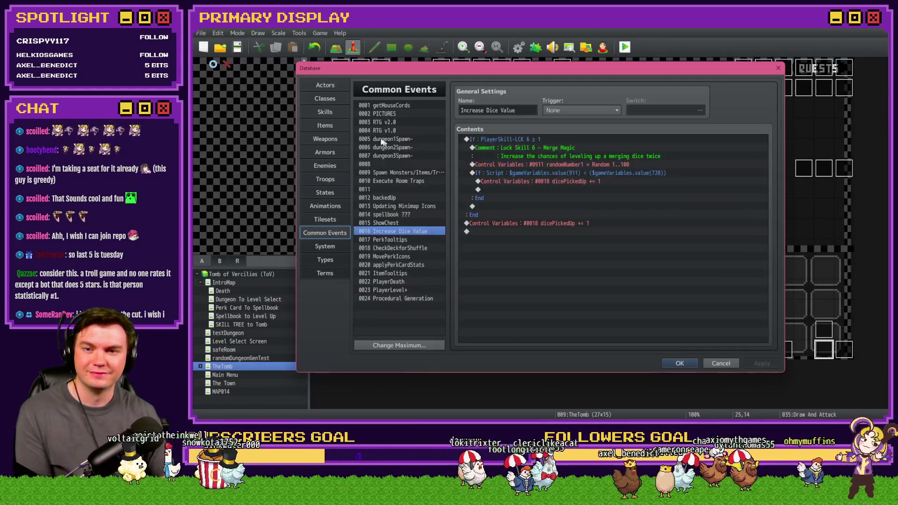
- Inspect the Spawn Monsters/Items/Traps common event's randomNumber2 variable command without changing it
left_click(402, 164)
left_click(414, 174)
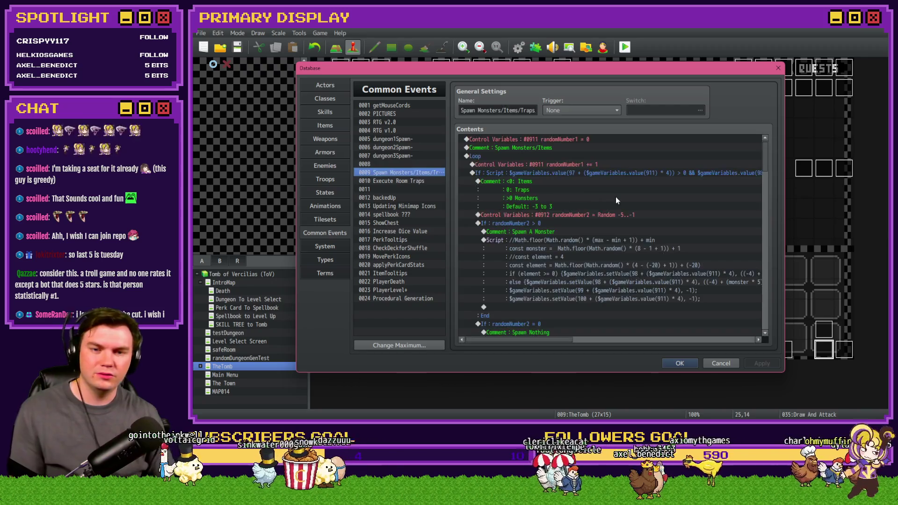
double_click(628, 214)
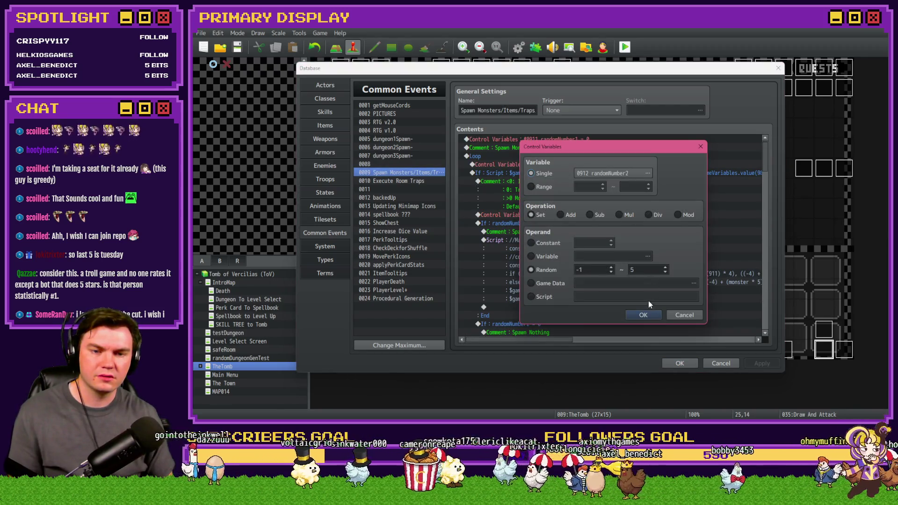
left_click(643, 314)
- Close the database and relaunch the playtest, saving changes first
left_click(680, 363)
left_click(625, 47)
left_click(505, 235)
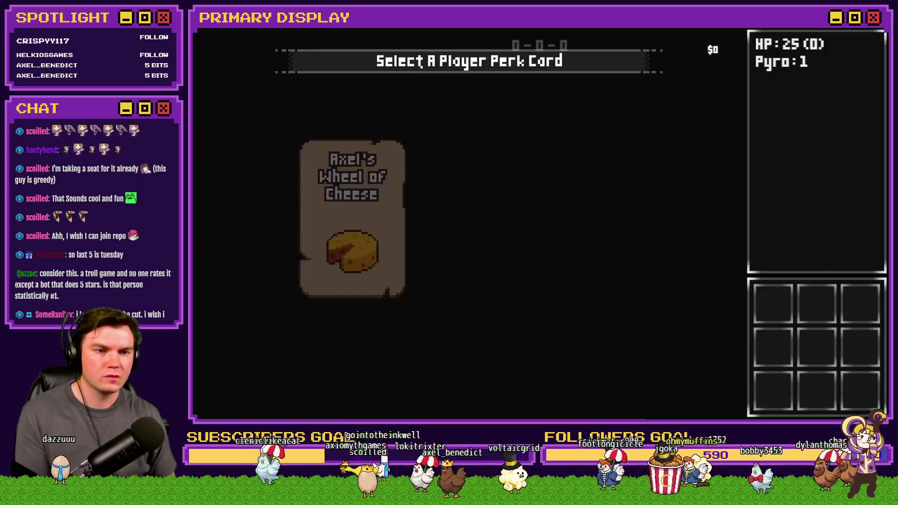
- Choose the Spiked Pauldron perk card, play to the Rubble Golem battle, then quit the playtest
left_click(503, 152)
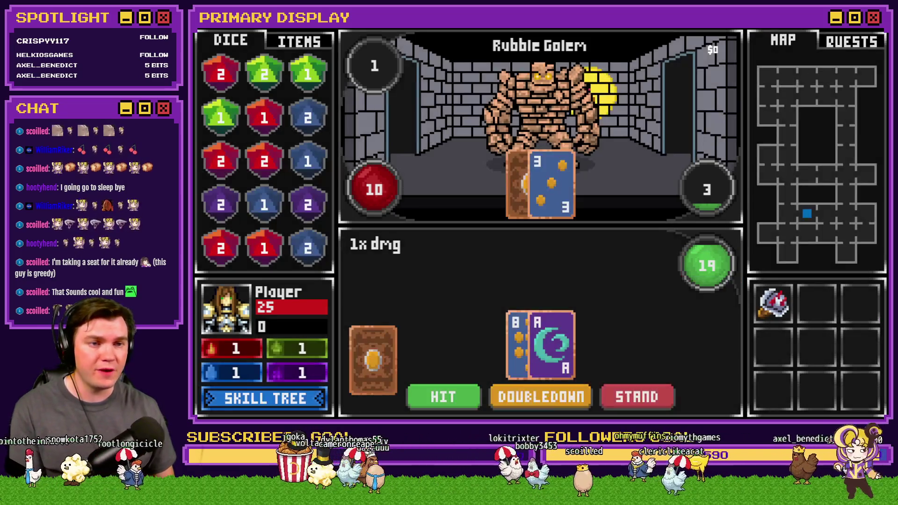
key("alt+F4")
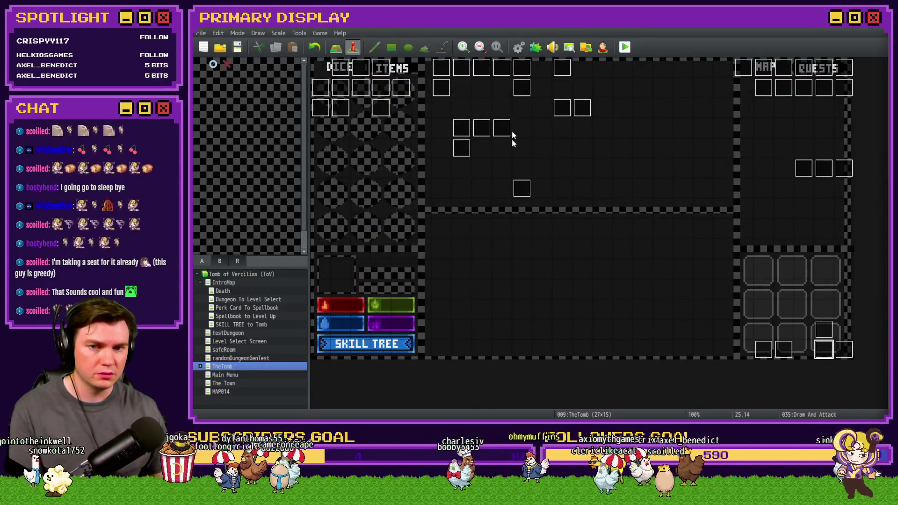
- Insert a Conditional Branch on Draw And Attack page 2 that tests variable 0035 cardTotalValue
double_click(824, 350)
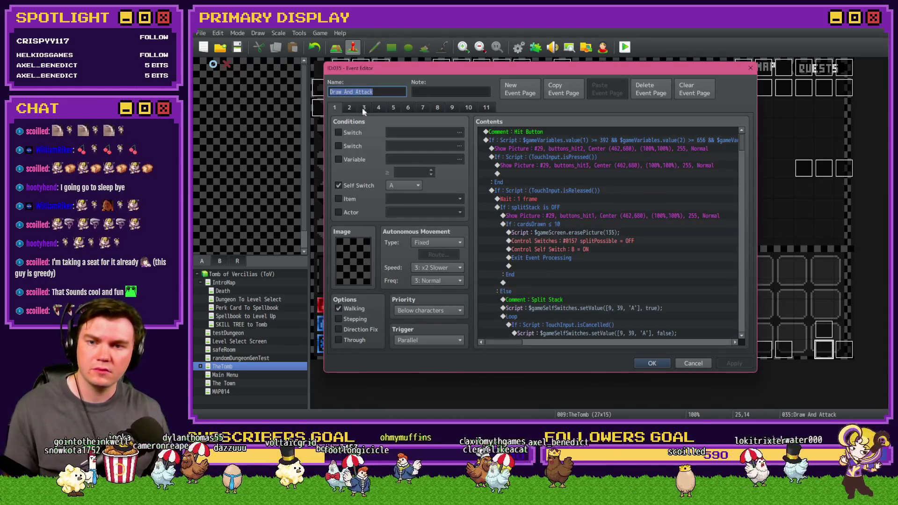
left_click(349, 107)
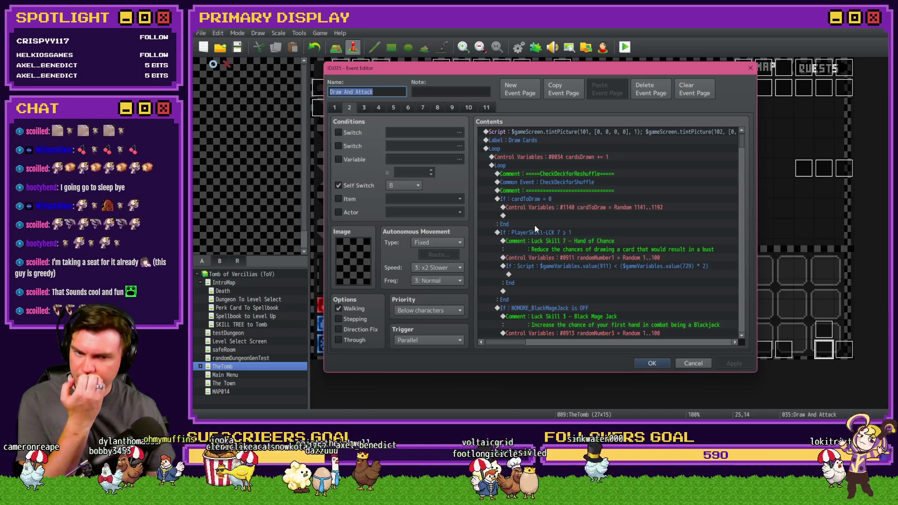
left_click(573, 268)
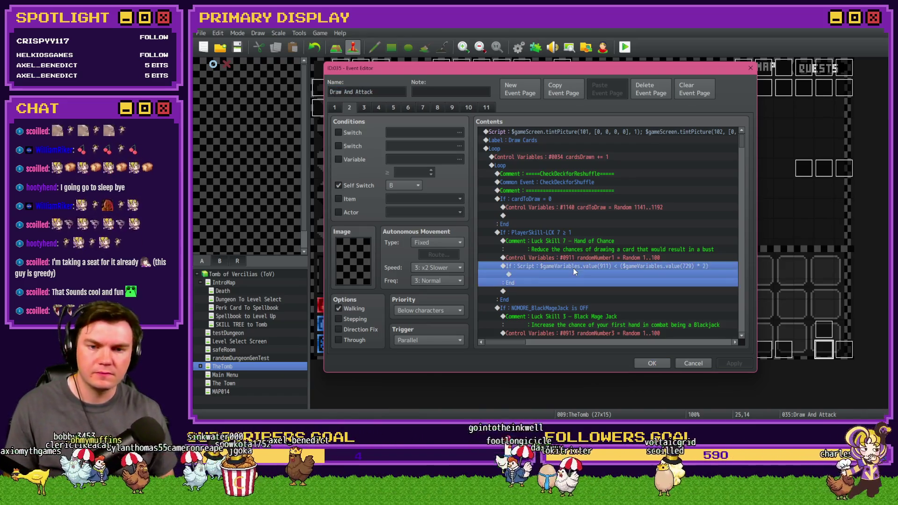
double_click(571, 276)
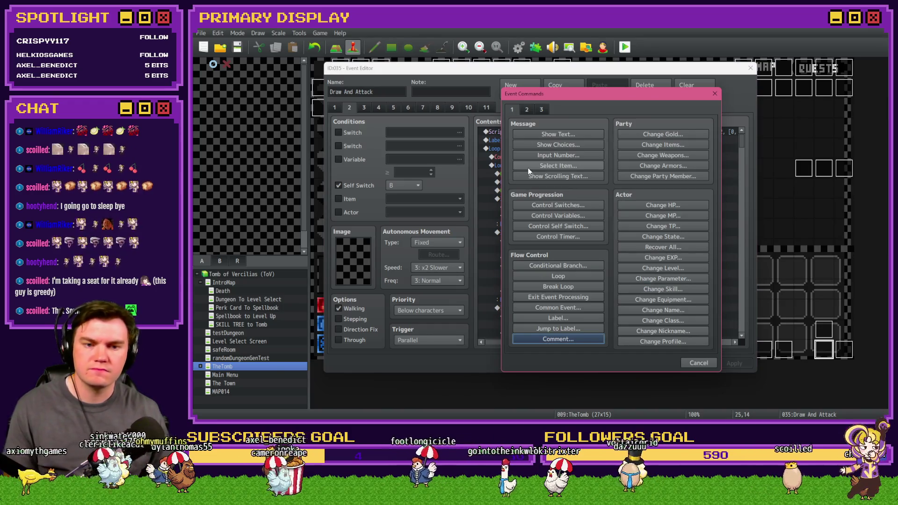
left_click(585, 265)
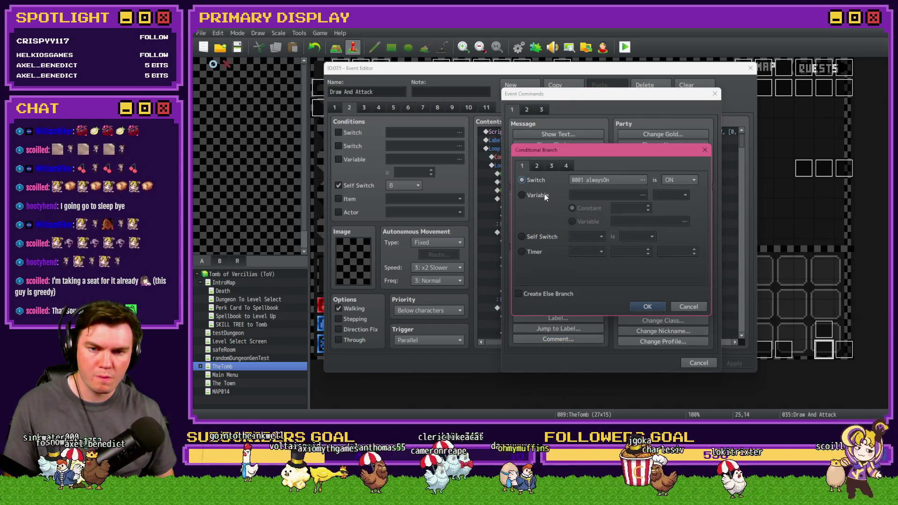
left_click(544, 196)
left_click(591, 195)
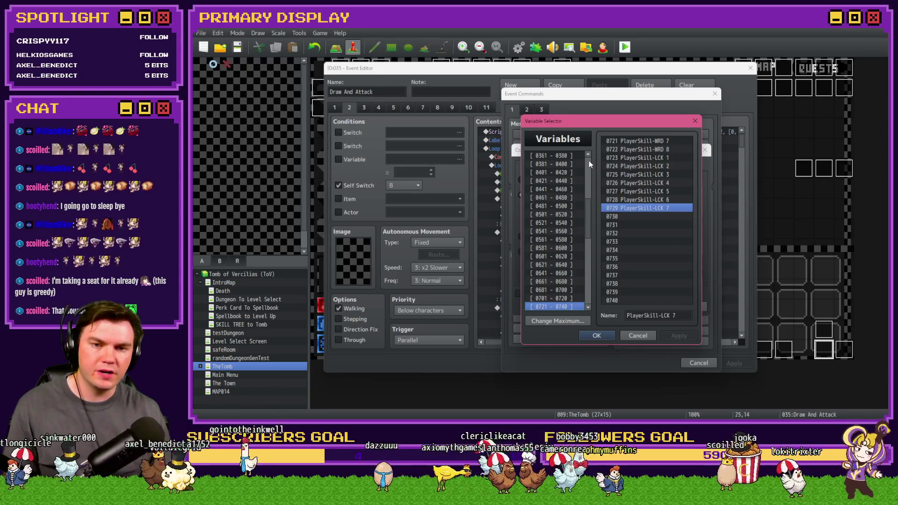
double_click(641, 259)
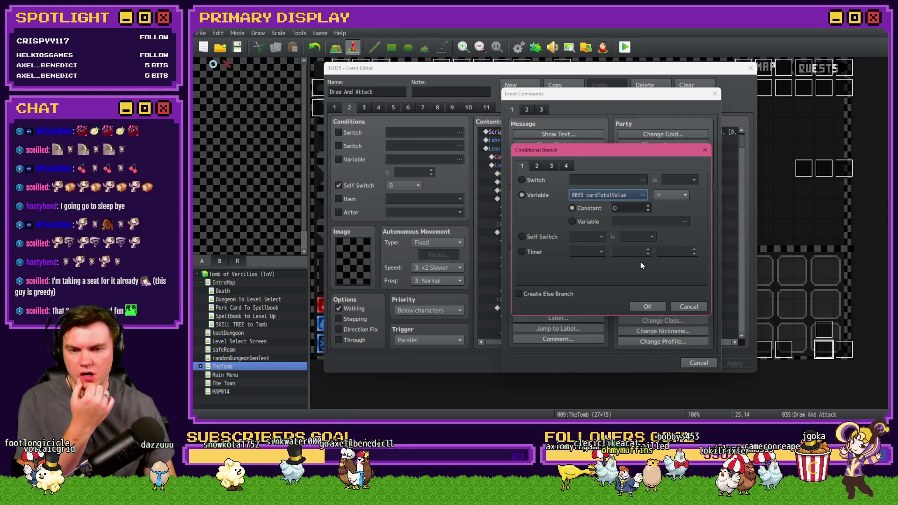